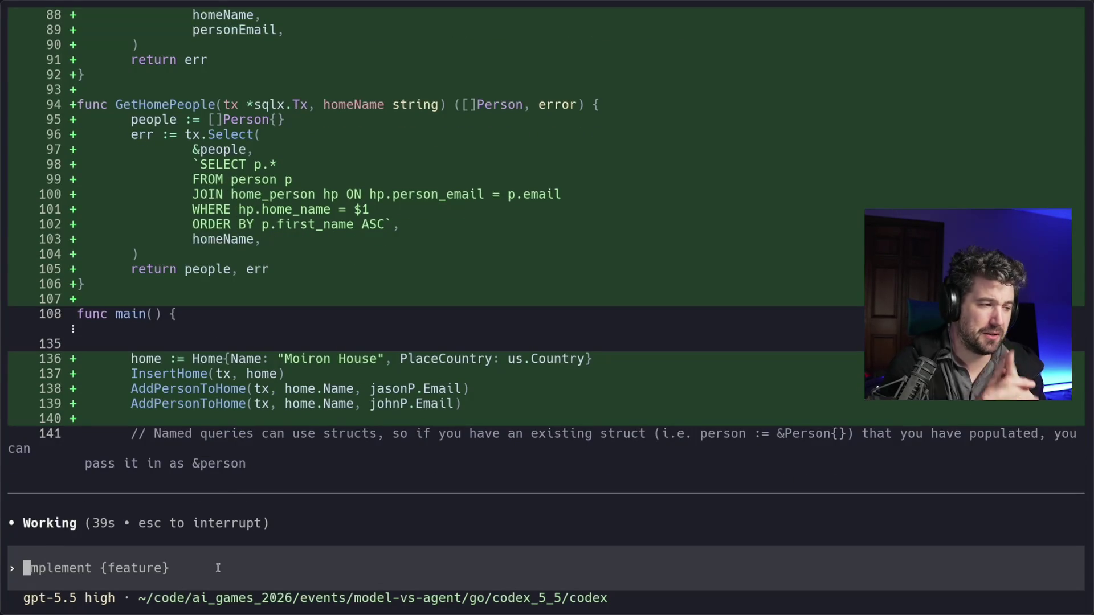
pyautogui.scroll(10, 366, 474)
pyautogui.scroll(10, 366, 475)
pyautogui.scroll(-5, 366, 475)
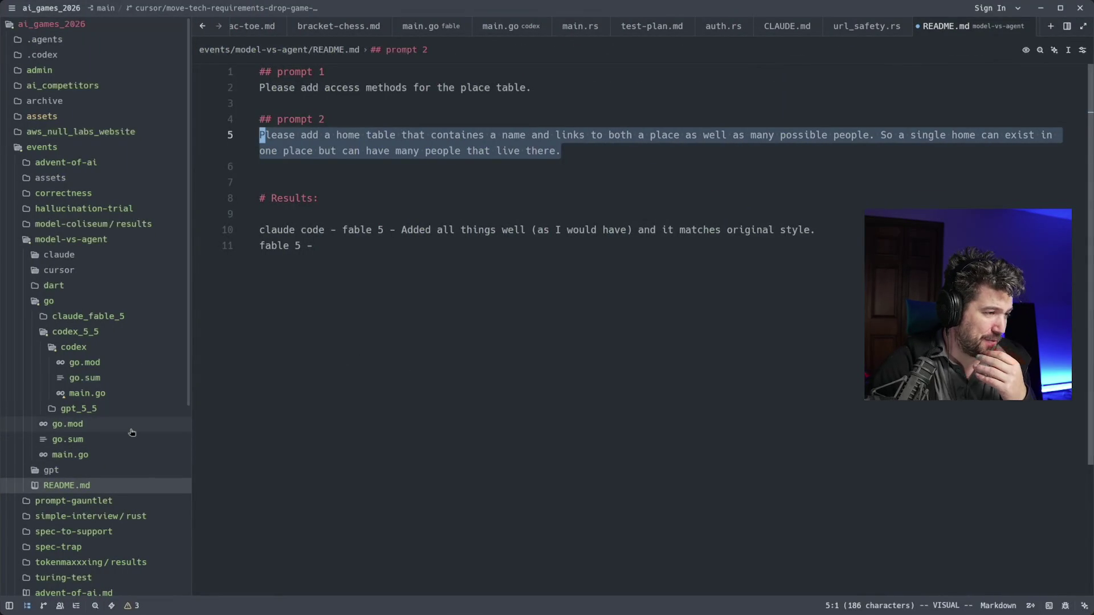
# Review codex/main.go, highlighting the four CREATE TABLE statements in its schema
pyautogui.click(137, 399)
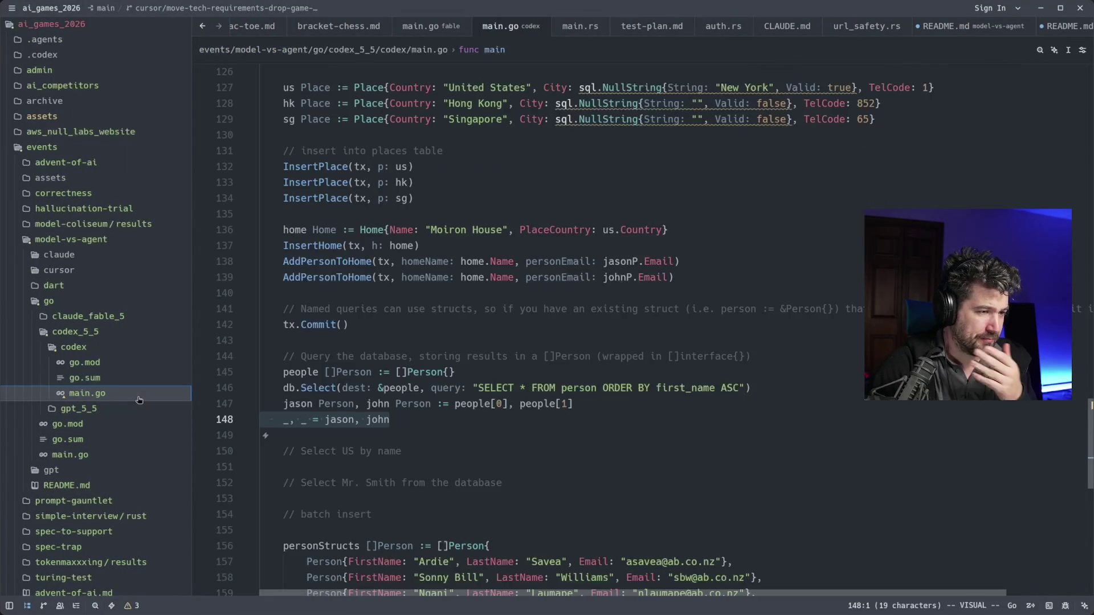
pyautogui.scroll(3, 306, 412)
pyautogui.scroll(7, 360, 415)
pyautogui.scroll(7, 428, 419)
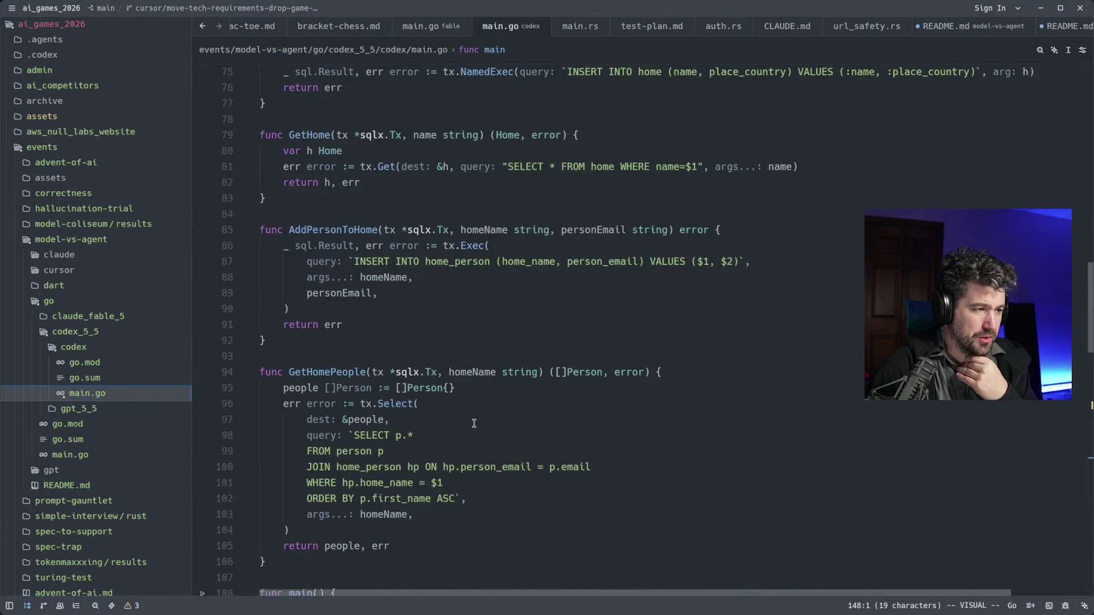
pyautogui.scroll(4, 474, 424)
pyautogui.scroll(4, 474, 423)
pyautogui.scroll(3, 473, 423)
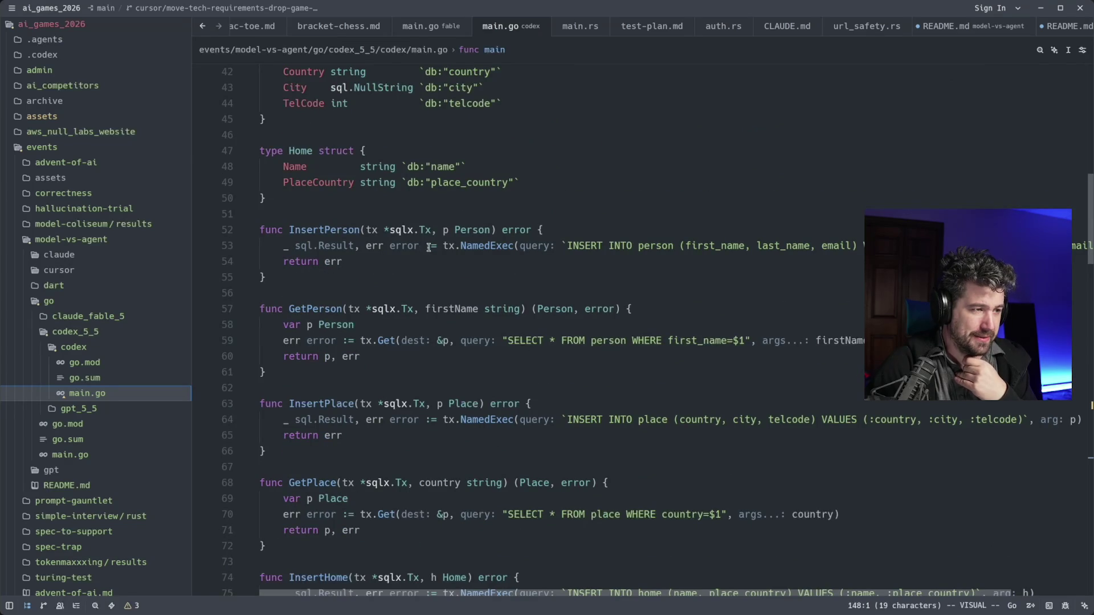
pyautogui.scroll(2, 439, 288)
pyautogui.scroll(1, 438, 289)
pyautogui.scroll(2, 439, 297)
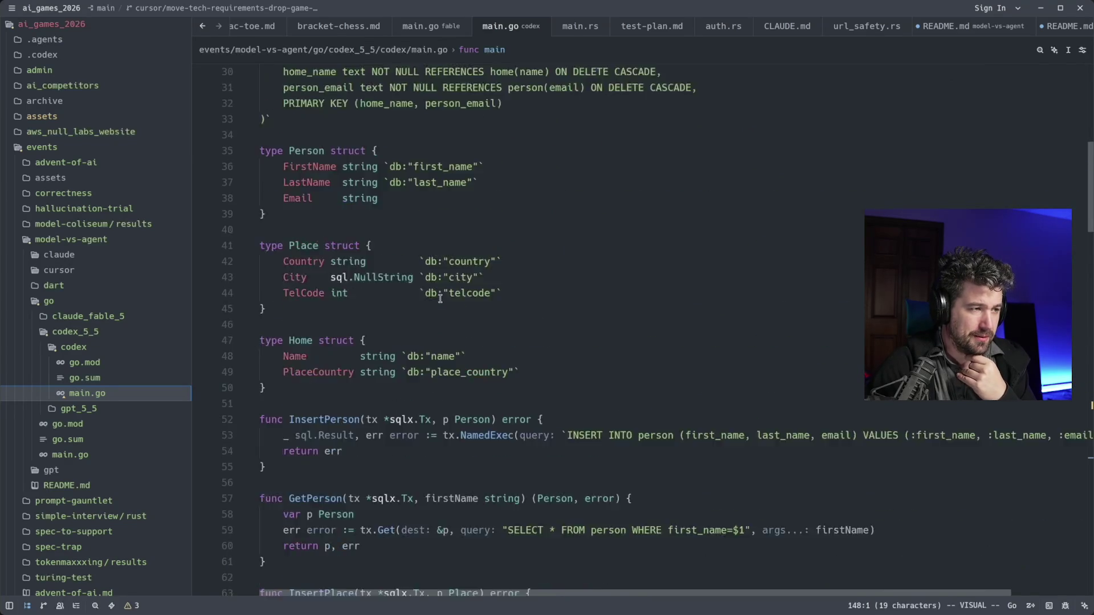
pyautogui.scroll(2, 440, 299)
pyautogui.scroll(2, 440, 303)
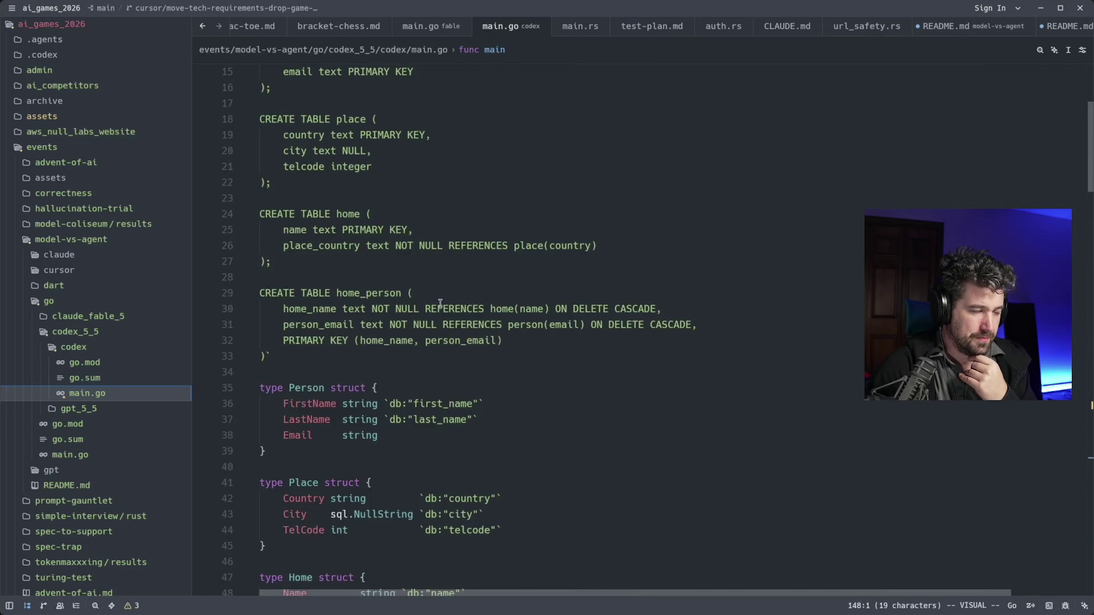
pyautogui.scroll(2, 443, 362)
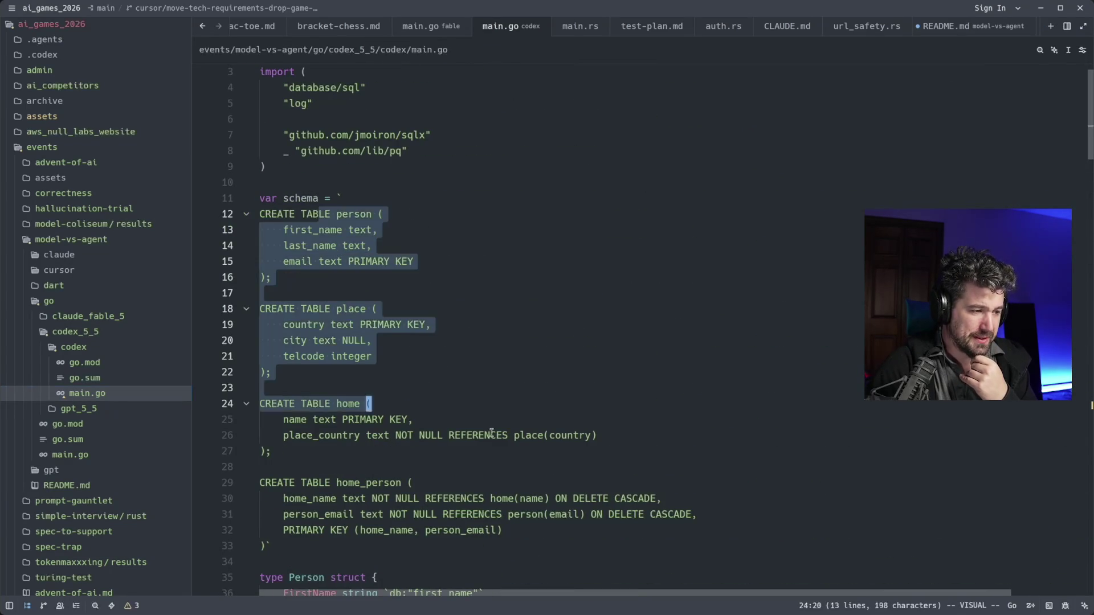
pyautogui.moveTo(260, 206); pyautogui.dragTo(559, 545)
pyautogui.scroll(-3, 559, 545)
pyautogui.scroll(-3, 560, 545)
pyautogui.moveTo(265, 262)
pyautogui.mouseDown()
pyautogui.moveTo(602, 493)
pyautogui.moveTo(611, 526)
pyautogui.moveTo(348, 296)
pyautogui.mouseUp()
pyautogui.scroll(-2, 616, 533)
pyautogui.scroll(-3, 615, 532)
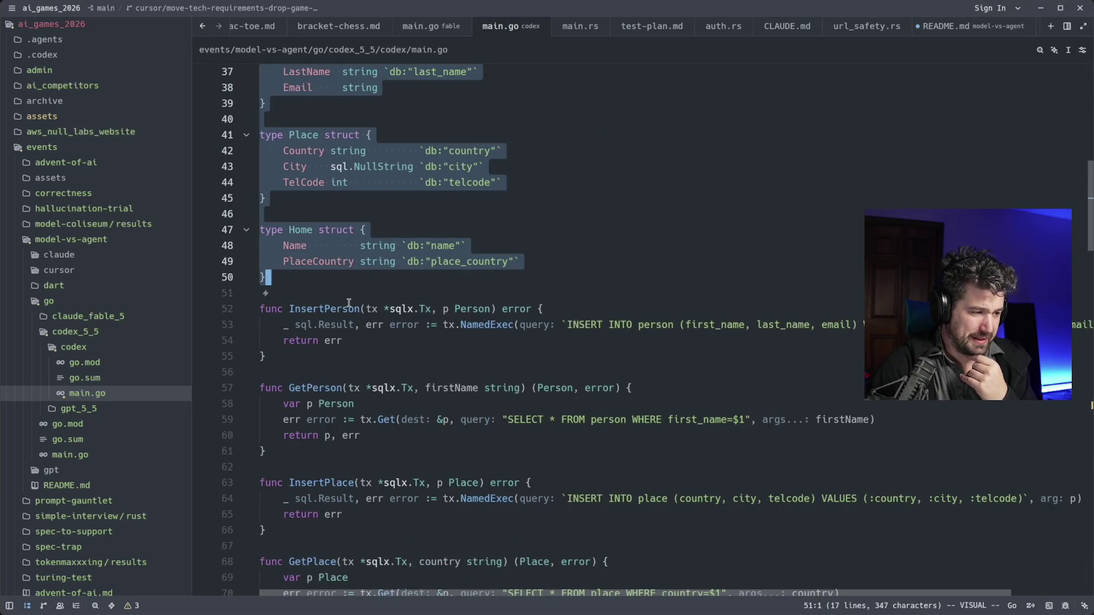
pyautogui.scroll(-1, 350, 343)
pyautogui.scroll(-2, 350, 354)
pyautogui.scroll(-1, 329, 388)
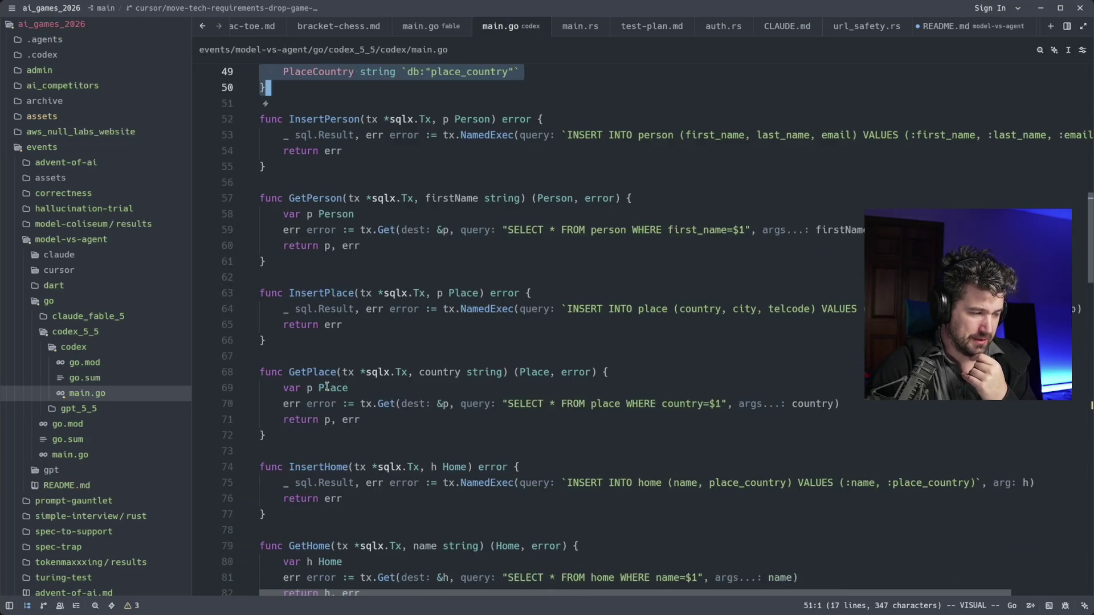
pyautogui.scroll(-1, 329, 388)
pyautogui.scroll(-2, 341, 410)
pyautogui.scroll(-2, 332, 445)
pyautogui.scroll(-1, 359, 393)
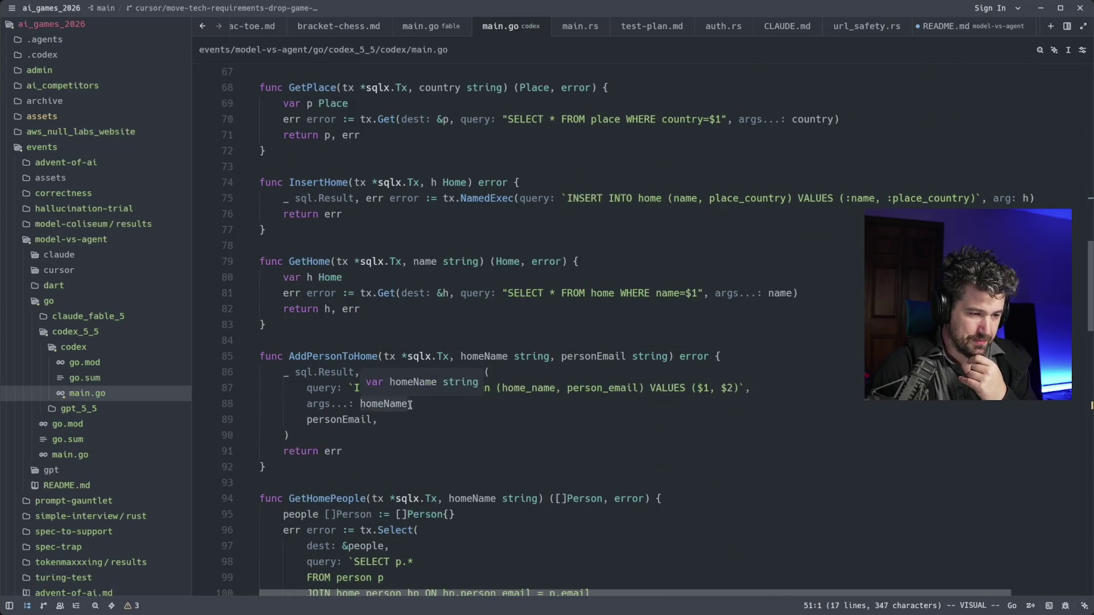
pyautogui.scroll(-1, 612, 418)
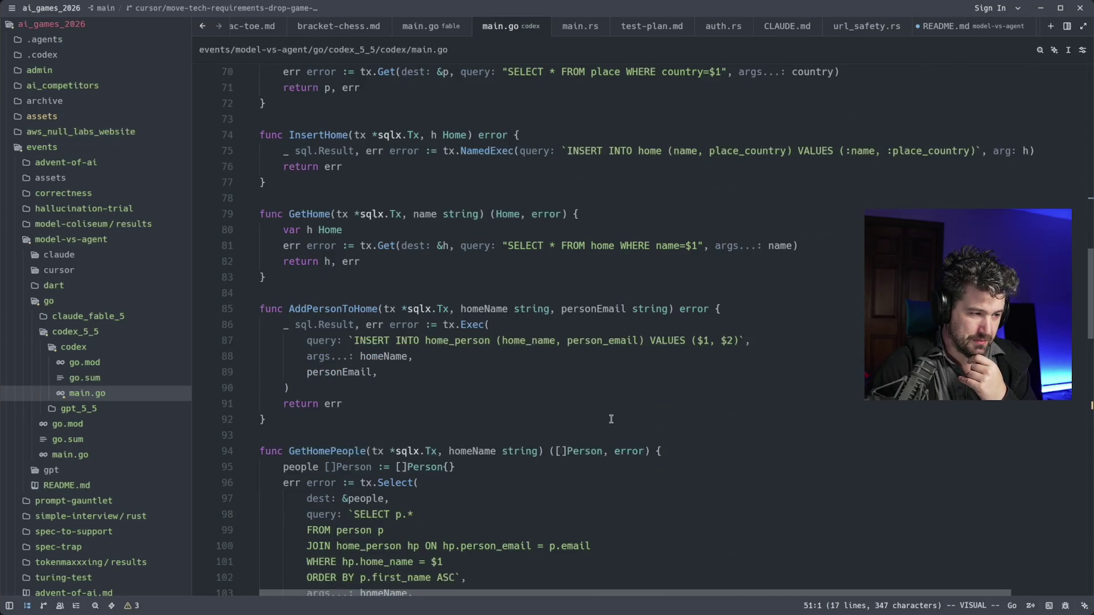
pyautogui.scroll(-2, 605, 422)
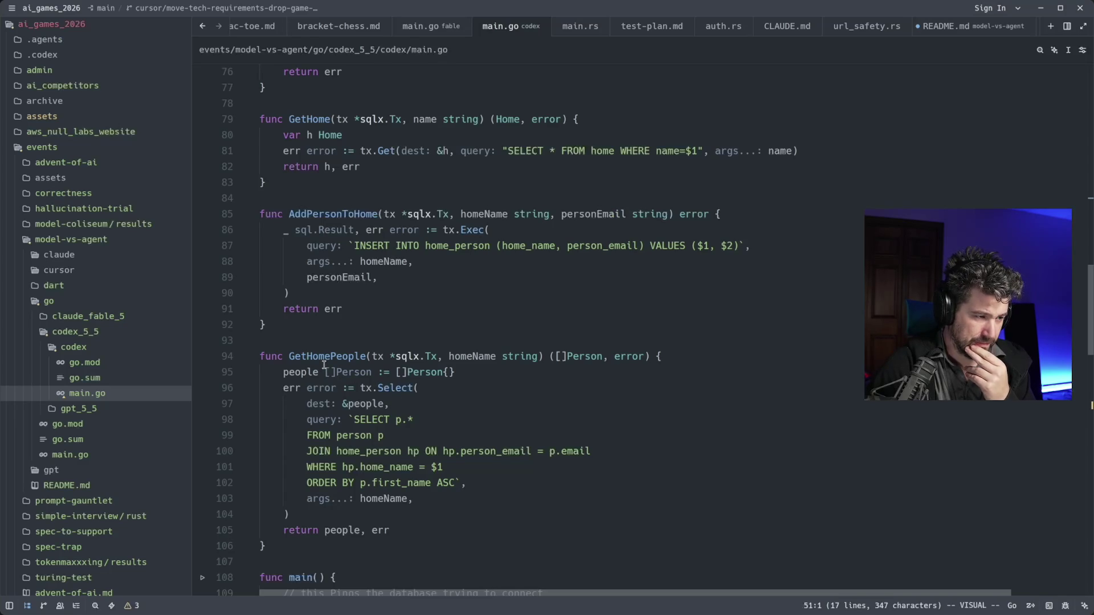
pyautogui.scroll(-3, 323, 365)
pyautogui.scroll(-1, 324, 366)
pyautogui.scroll(-1, 323, 365)
pyautogui.scroll(-3, 323, 364)
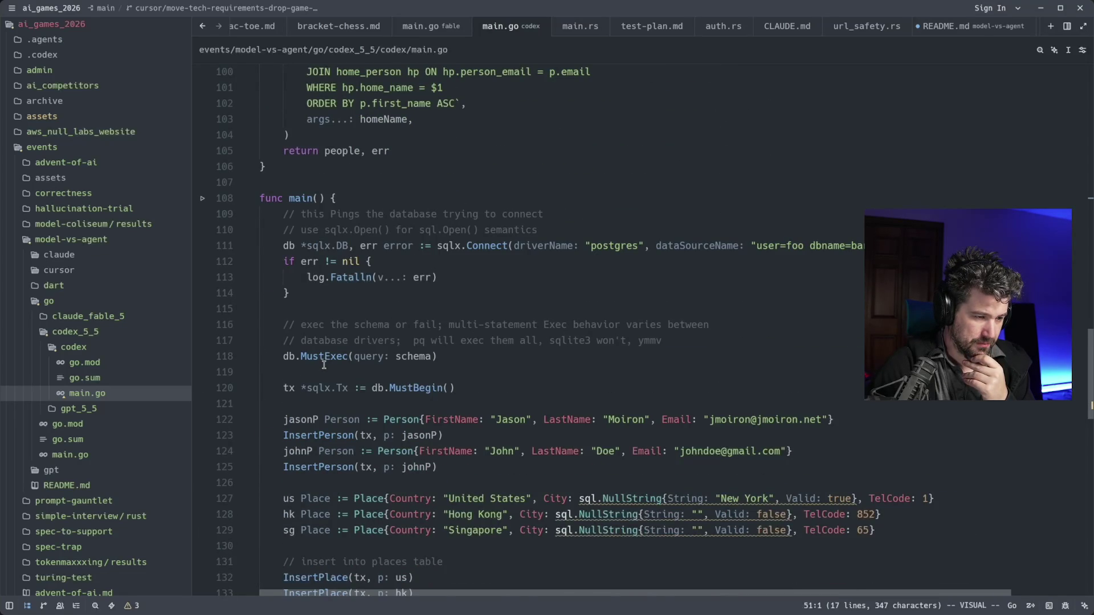
pyautogui.scroll(-1, 323, 366)
pyautogui.scroll(-2, 323, 364)
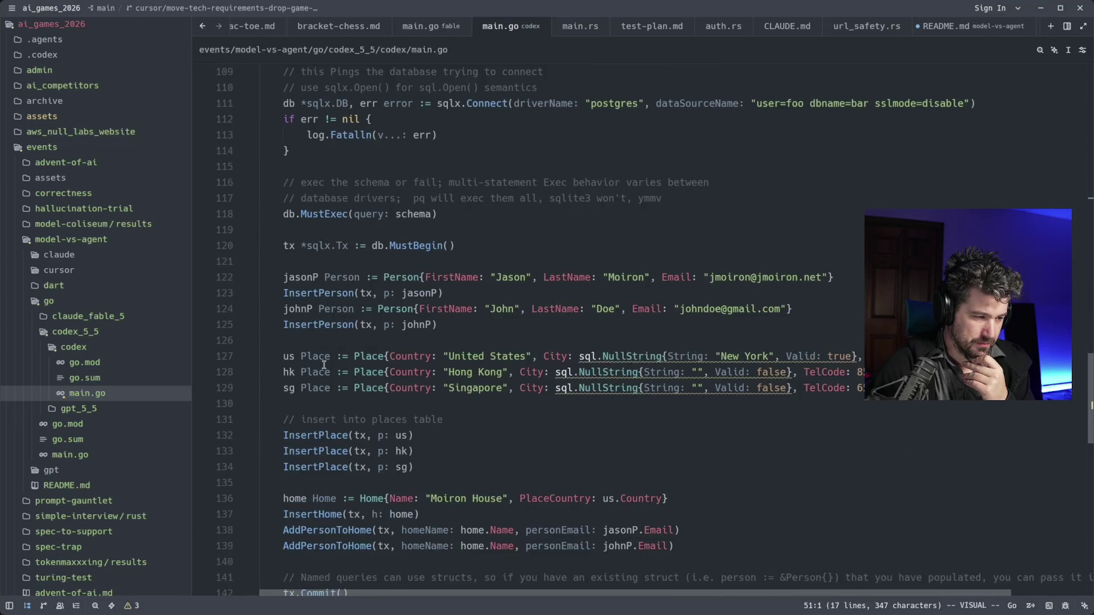
pyautogui.scroll(-3, 324, 365)
pyautogui.moveTo(314, 372)
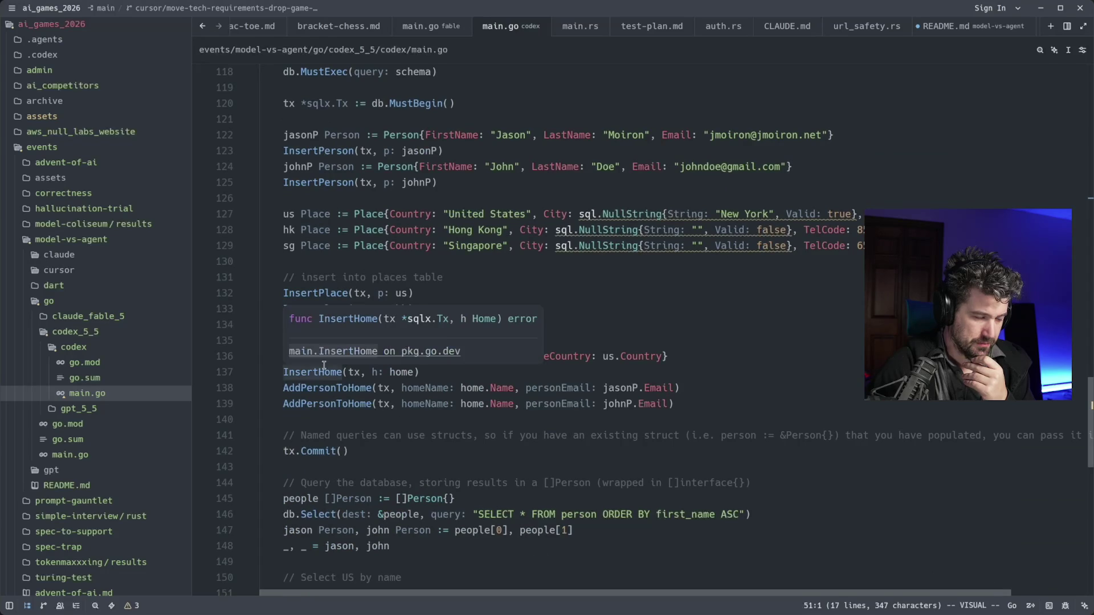
pyautogui.scroll(-5, 324, 365)
pyautogui.scroll(-4, 324, 365)
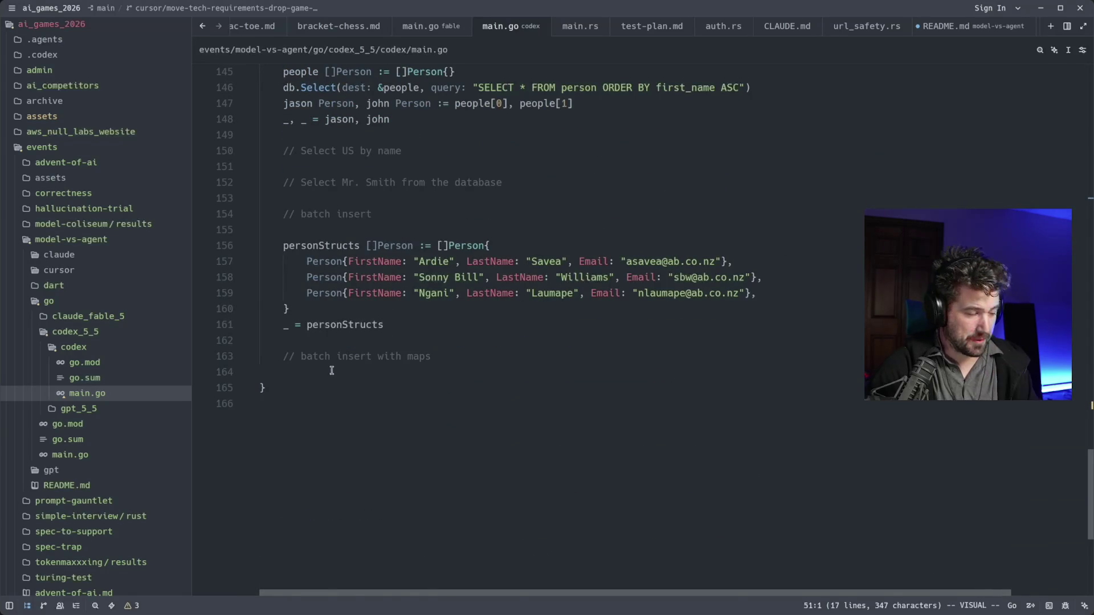
pyautogui.scroll(5, 332, 370)
pyautogui.scroll(4, 332, 370)
pyautogui.scroll(2, 332, 370)
pyautogui.scroll(5, 387, 394)
pyautogui.scroll(5, 387, 393)
pyautogui.scroll(5, 386, 394)
pyautogui.press('super')
pyautogui.press('super')
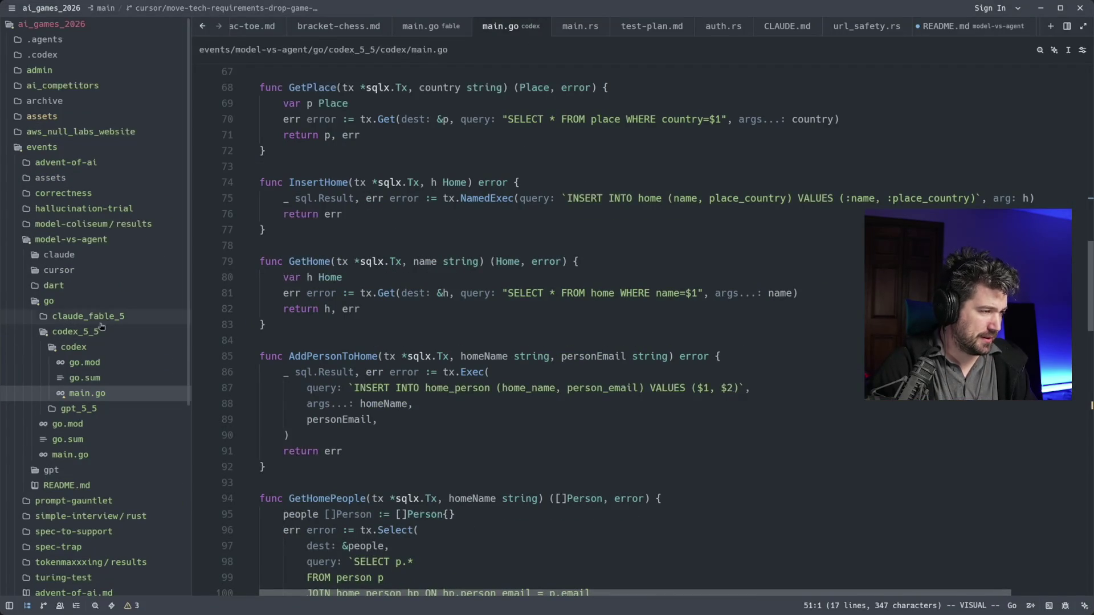
# Yank the whole gpt_5_5/main.go file and switch to Firefox
pyautogui.click(85, 350)
pyautogui.click(79, 363)
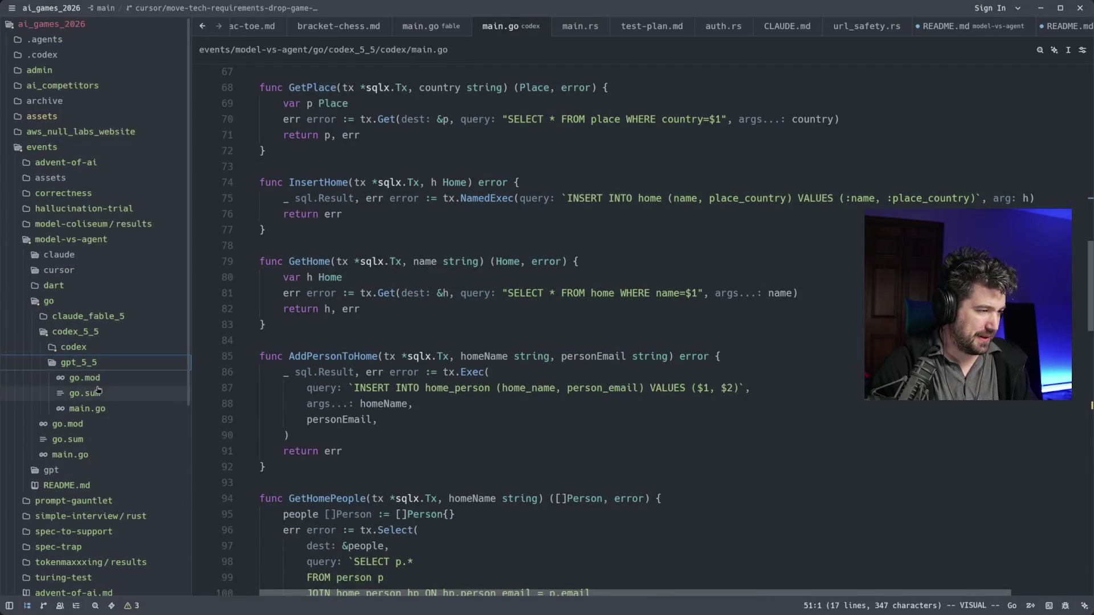
pyautogui.click(98, 409)
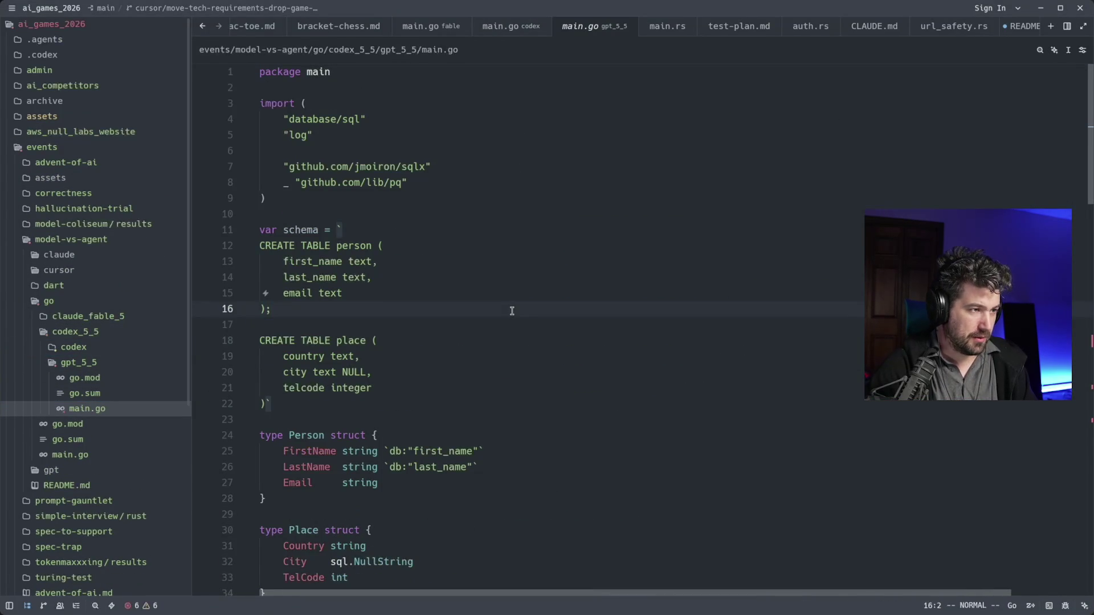
pyautogui.hotkey('shift', 'v')
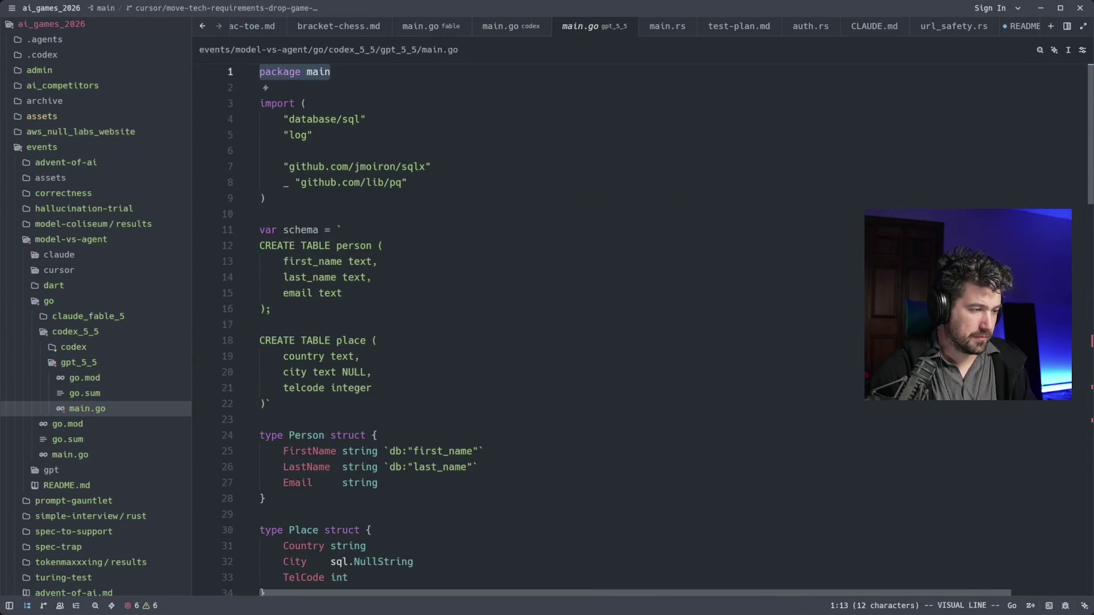
pyautogui.hotkey('shift', 'g')
pyautogui.press('y')
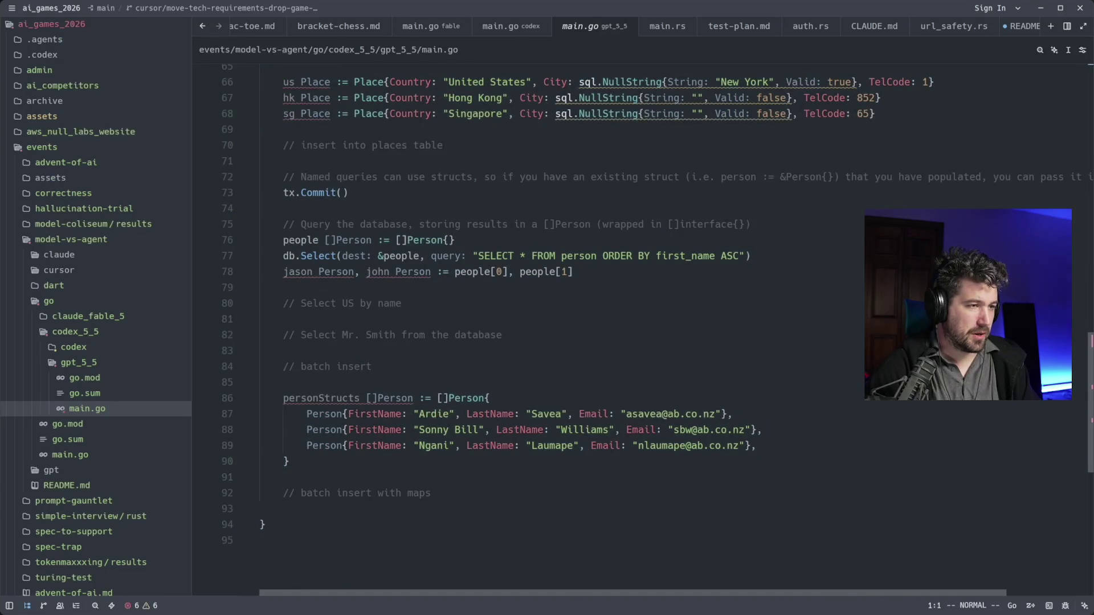
pyautogui.hotkey('alt', 'Tab')
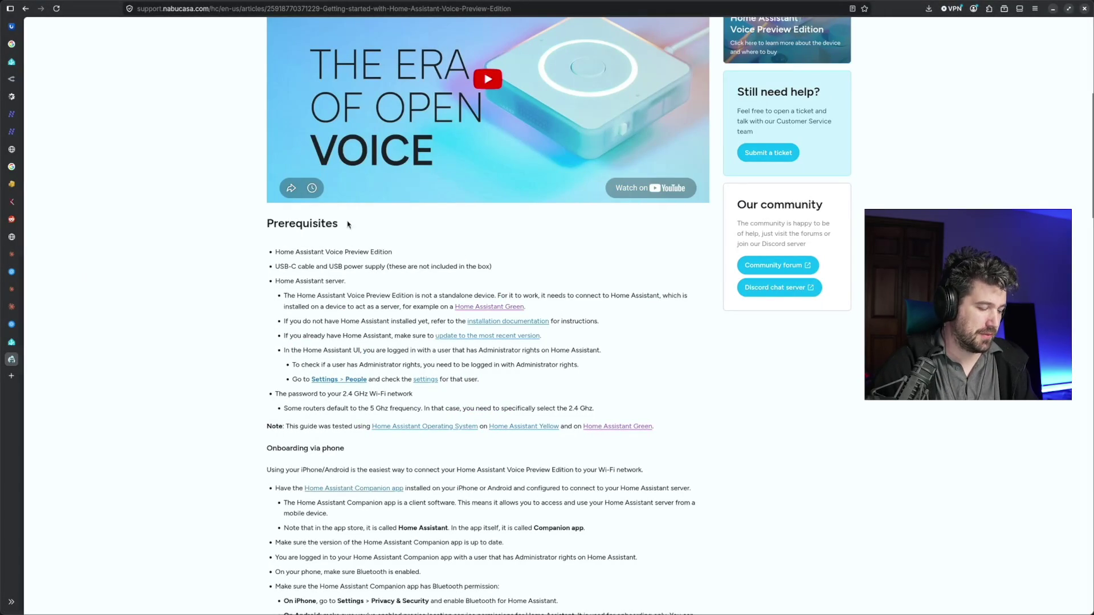
# Paste the Go code below blank lines into a new chatgpt.com message, unsent, then return to Zed
pyautogui.hotkey('ctrl', 't')
pyautogui.write('cha')
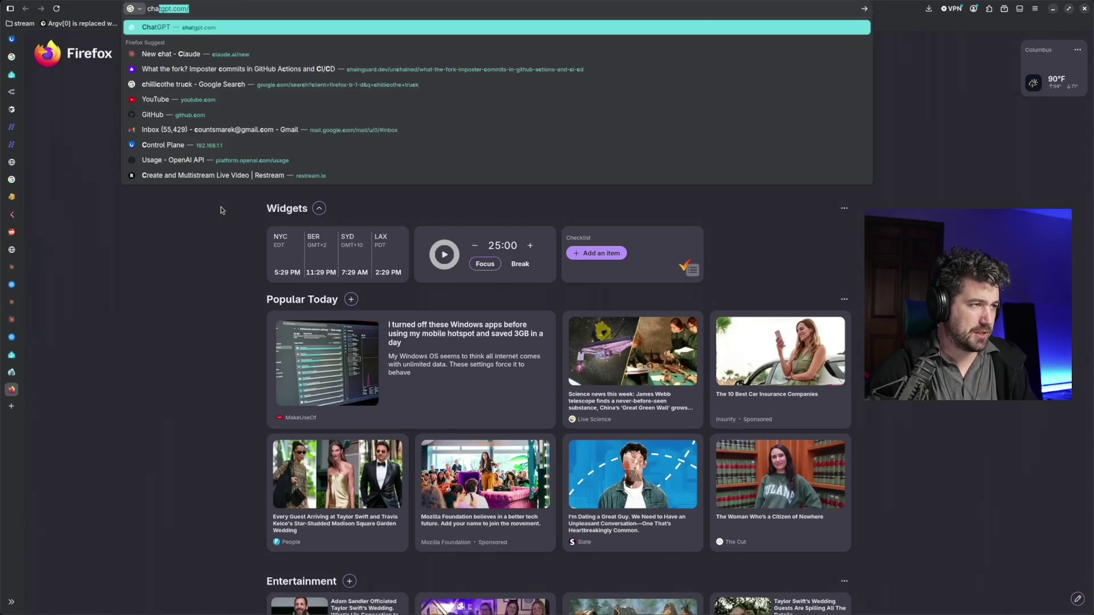
pyautogui.press('Return')
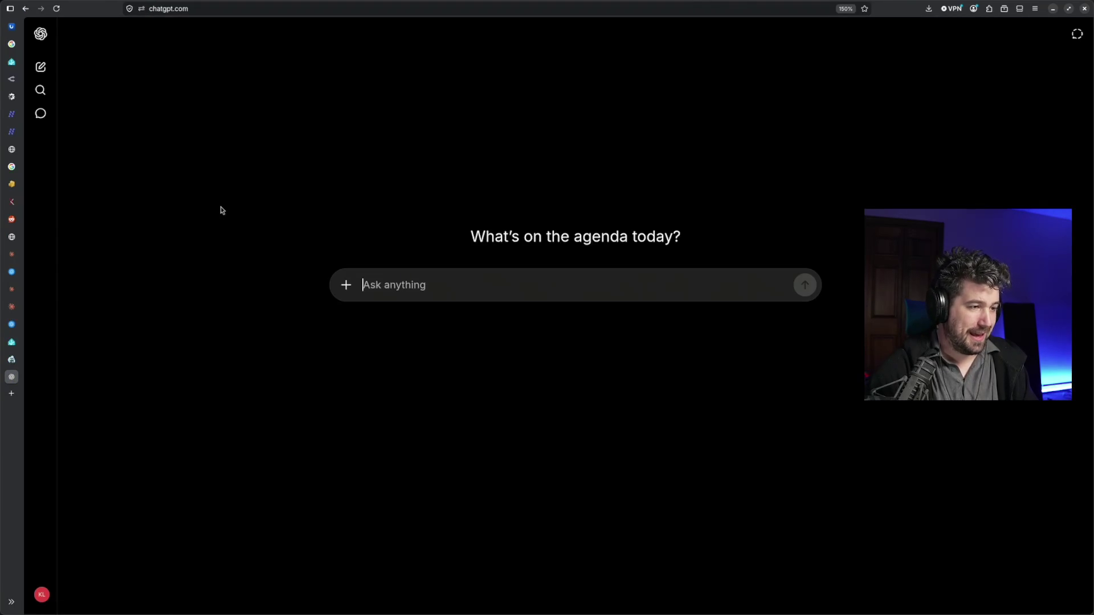
pyautogui.hotkey('shift', 'Return')
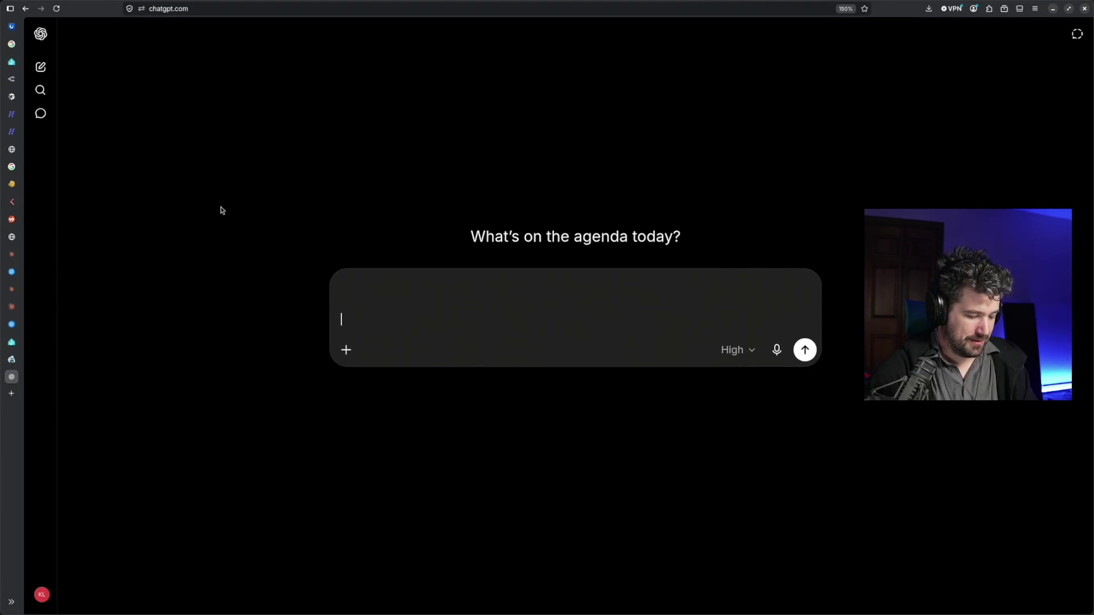
pyautogui.hotkey('ctrl', 'v')
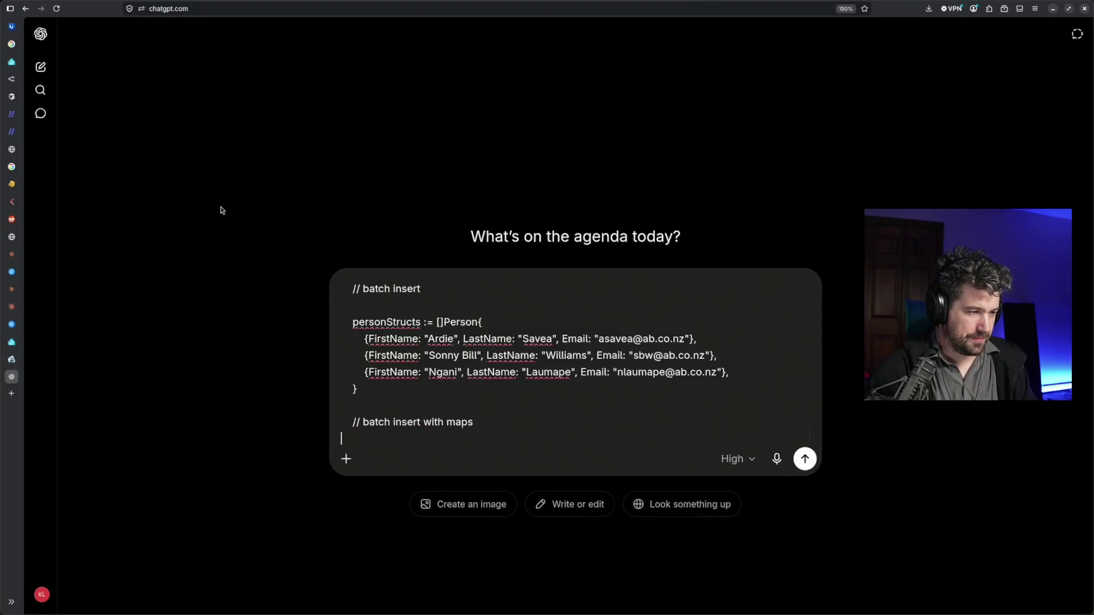
pyautogui.press('Up')
pyautogui.press('Up')
pyautogui.press('Up')
pyautogui.press('Up')
pyautogui.press('Up')
pyautogui.press('Up')
pyautogui.press('Up')
pyautogui.press('Up')
pyautogui.press('Up')
pyautogui.press('Up')
pyautogui.press('Up')
pyautogui.press('Up')
pyautogui.press('Up')
pyautogui.press('Up')
pyautogui.press('Up')
pyautogui.press('Up')
pyautogui.press('Up')
pyautogui.press('Up')
pyautogui.press('Up')
pyautogui.press('Up')
pyautogui.press('Up')
pyautogui.press('Up')
pyautogui.press('Up')
pyautogui.press('Up')
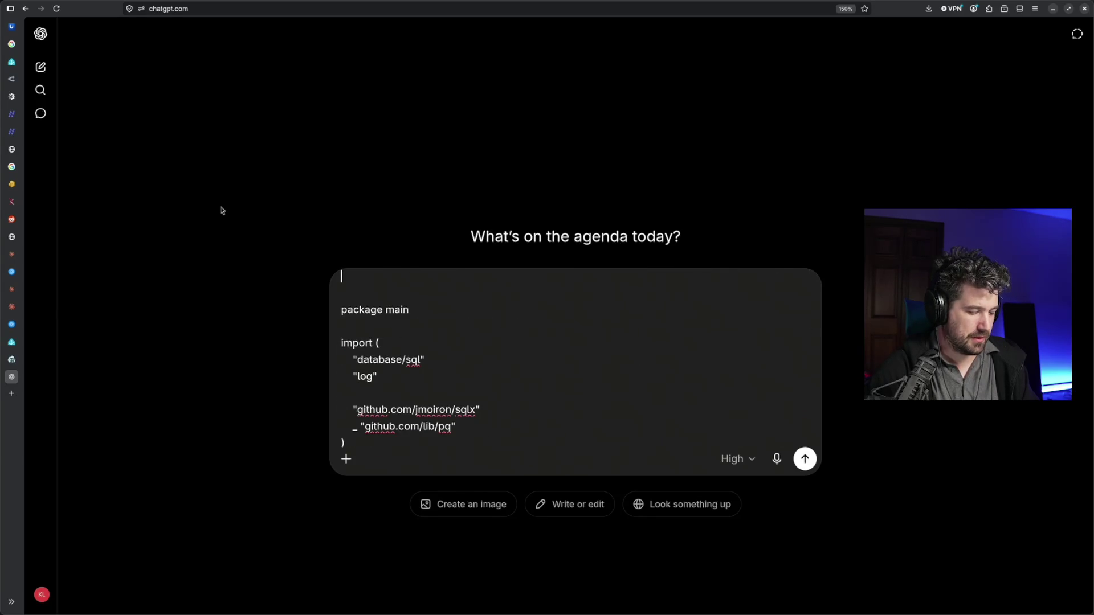
pyautogui.hotkey('alt', 'Tab')
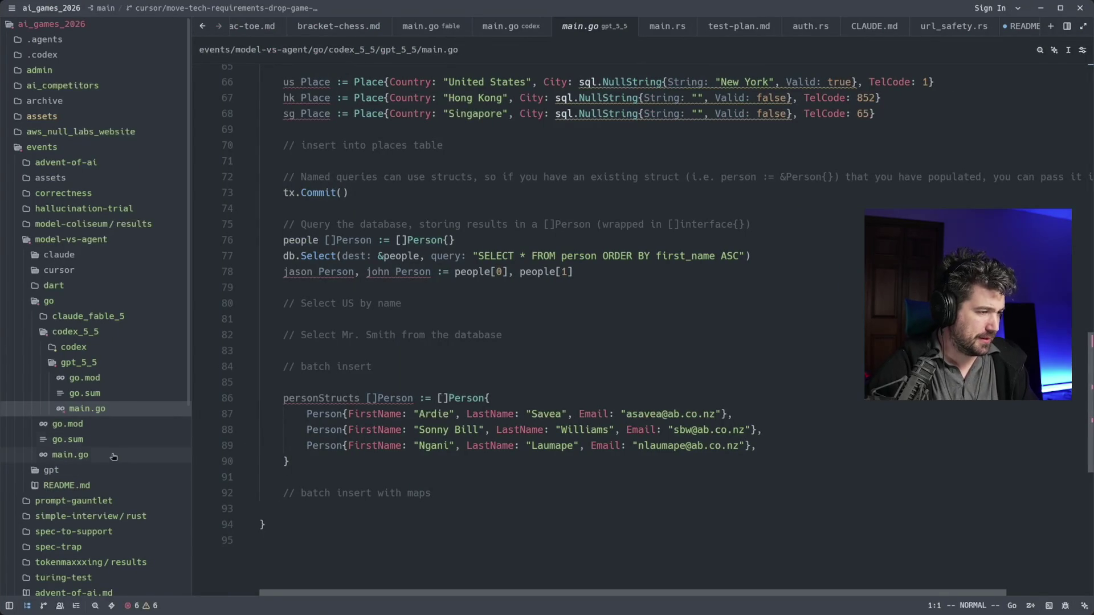
# Yank prompt 1's place-table access-methods request from README.md and switch to ChatGPT
pyautogui.click(112, 485)
pyautogui.click(540, 89)
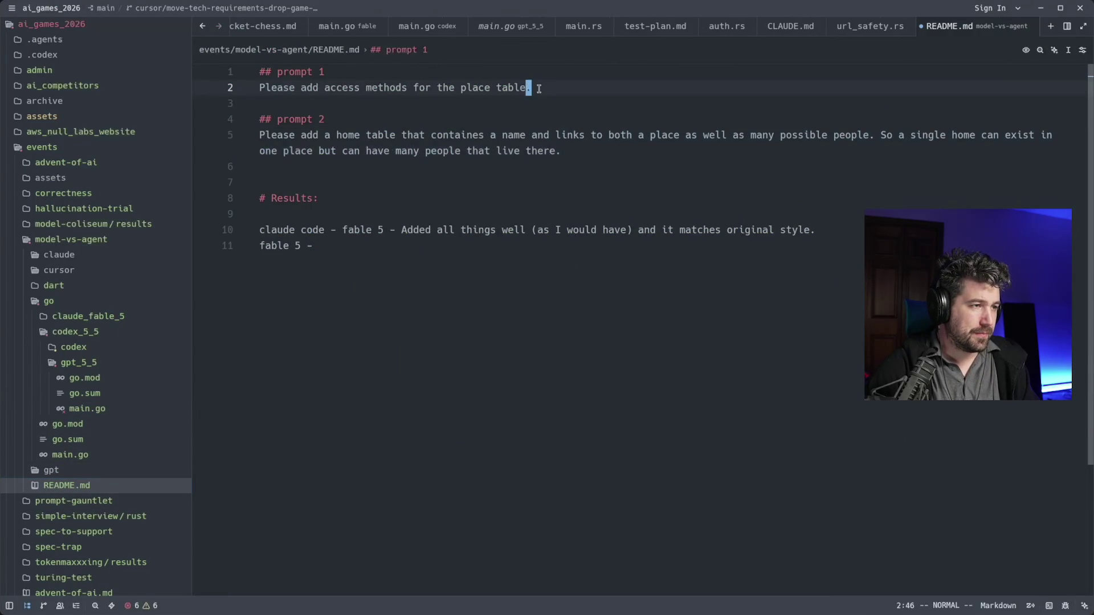
pyautogui.press('0')
pyautogui.press('v')
pyautogui.press('w')
pyautogui.press('w')
pyautogui.press('w')
pyautogui.press('$')
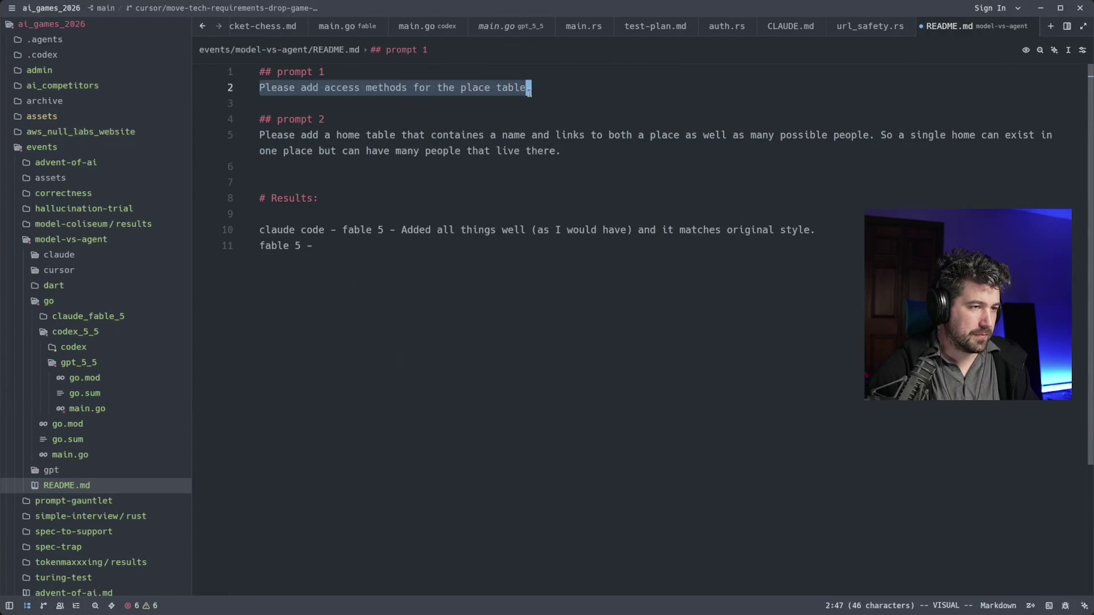
pyautogui.press('y')
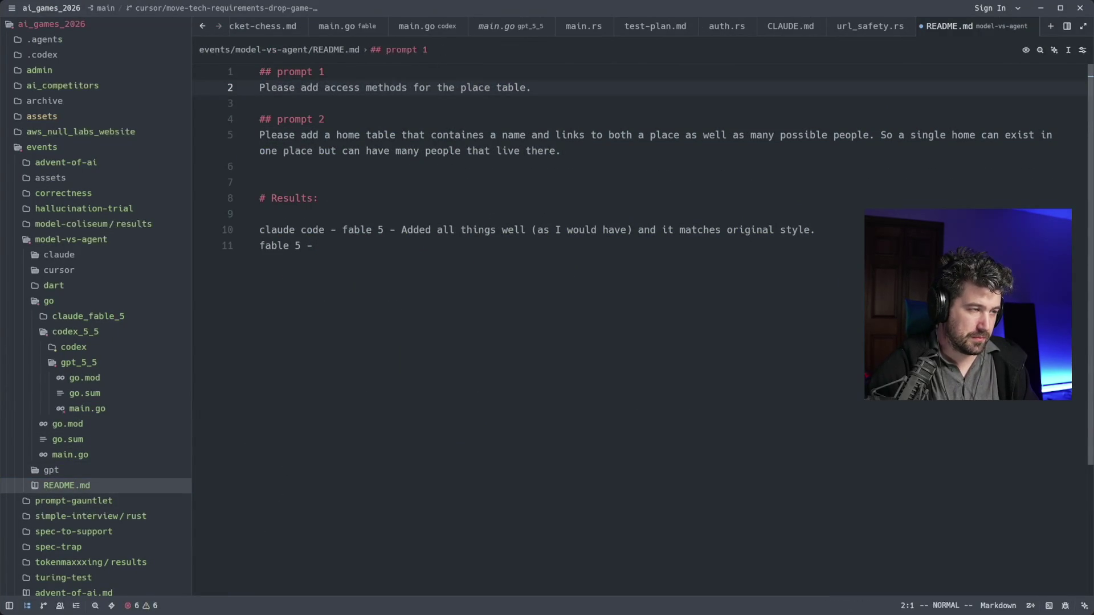
pyautogui.press('super+2')
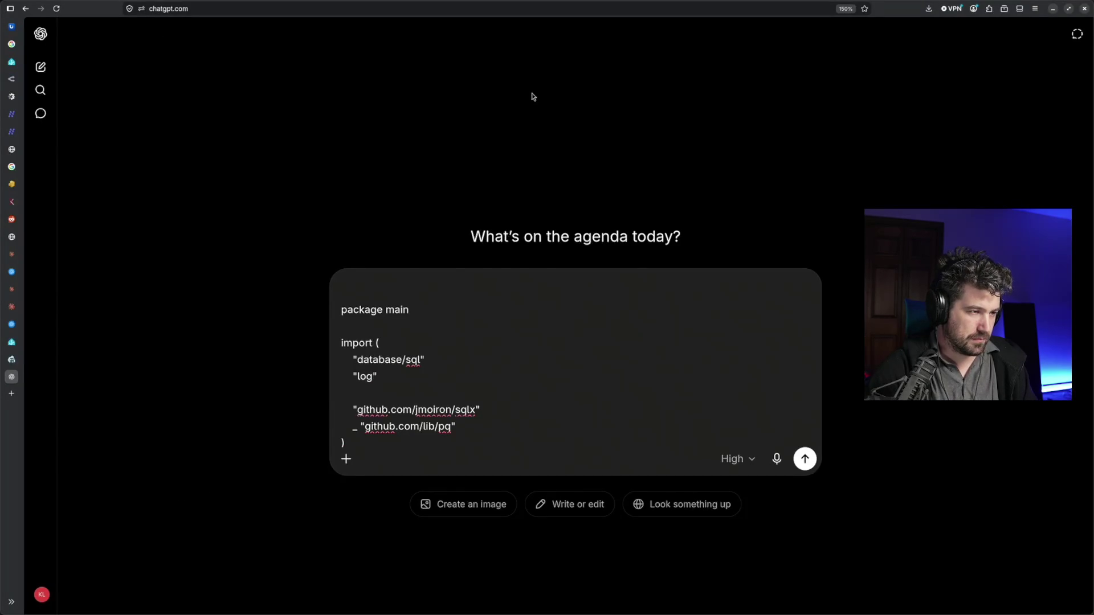
pyautogui.write('Please add access methods for the place table.')
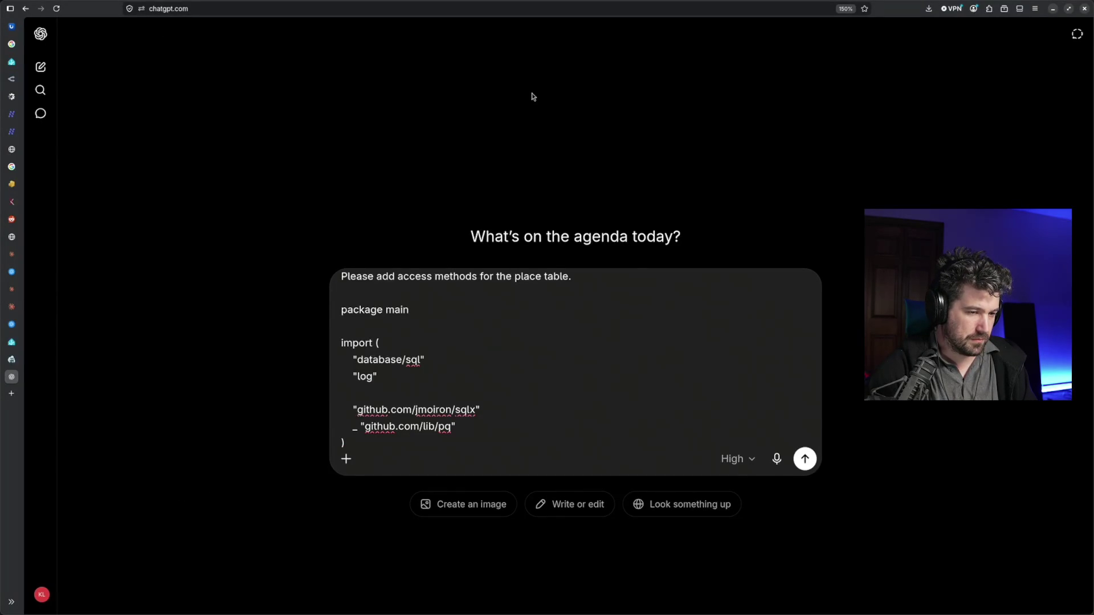
# Send the place-table access request together with the pasted Go code
pyautogui.press('Return')
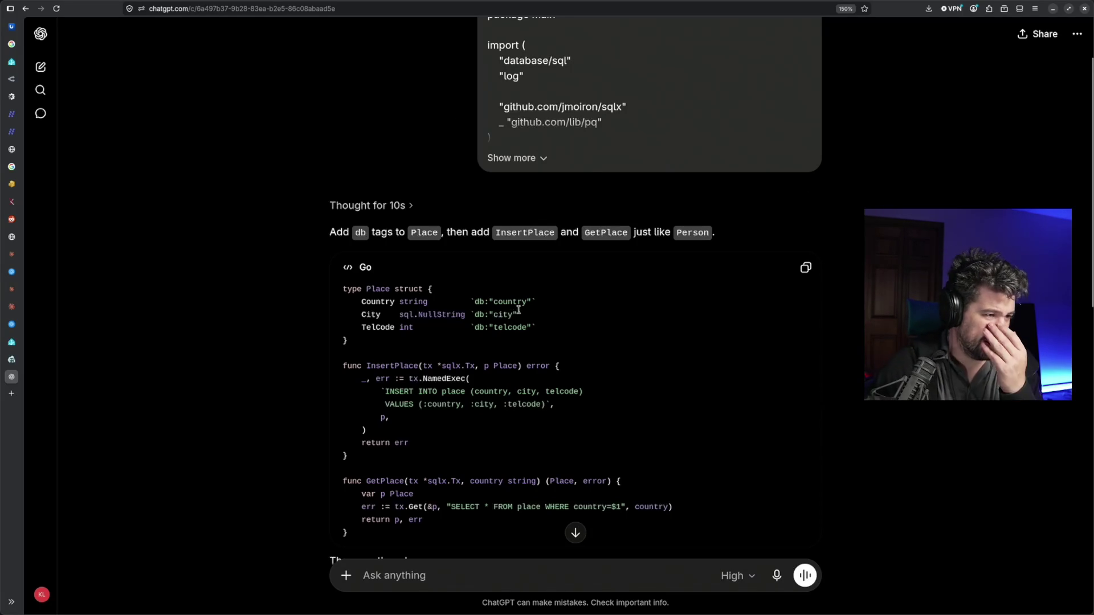
pyautogui.scroll(-5, 519, 309)
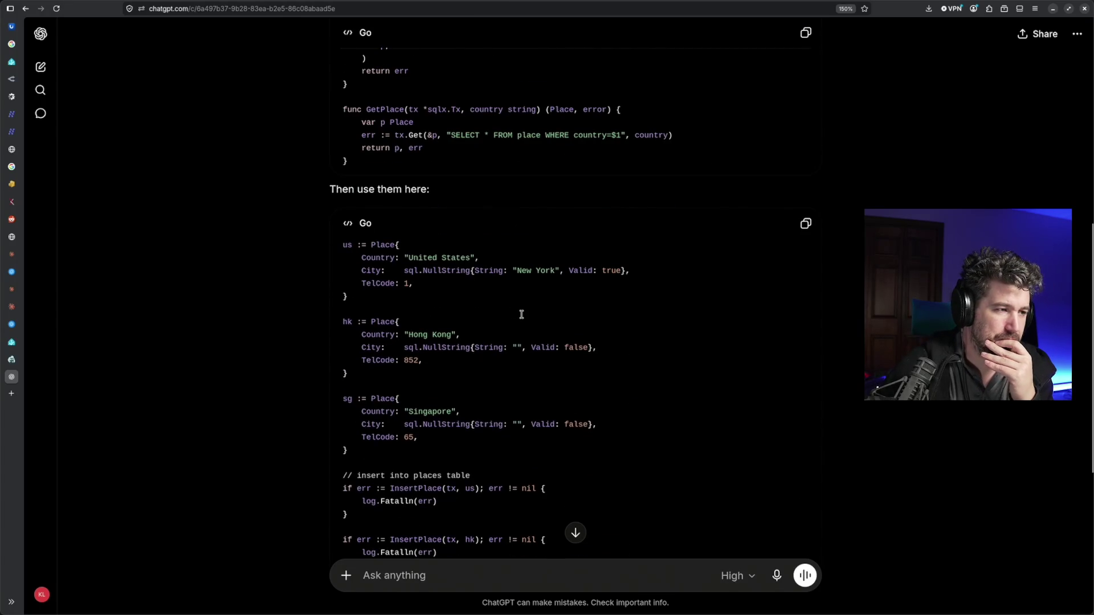
pyautogui.scroll(1, 521, 315)
pyautogui.scroll(2, 521, 314)
pyautogui.scroll(2, 521, 314)
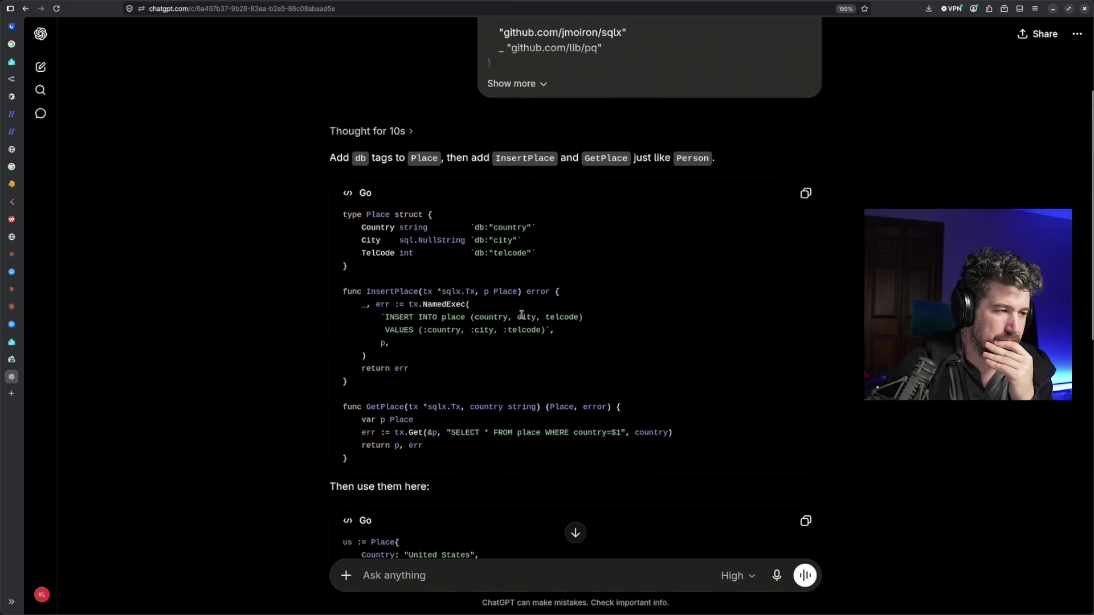
pyautogui.scroll(3, 521, 314)
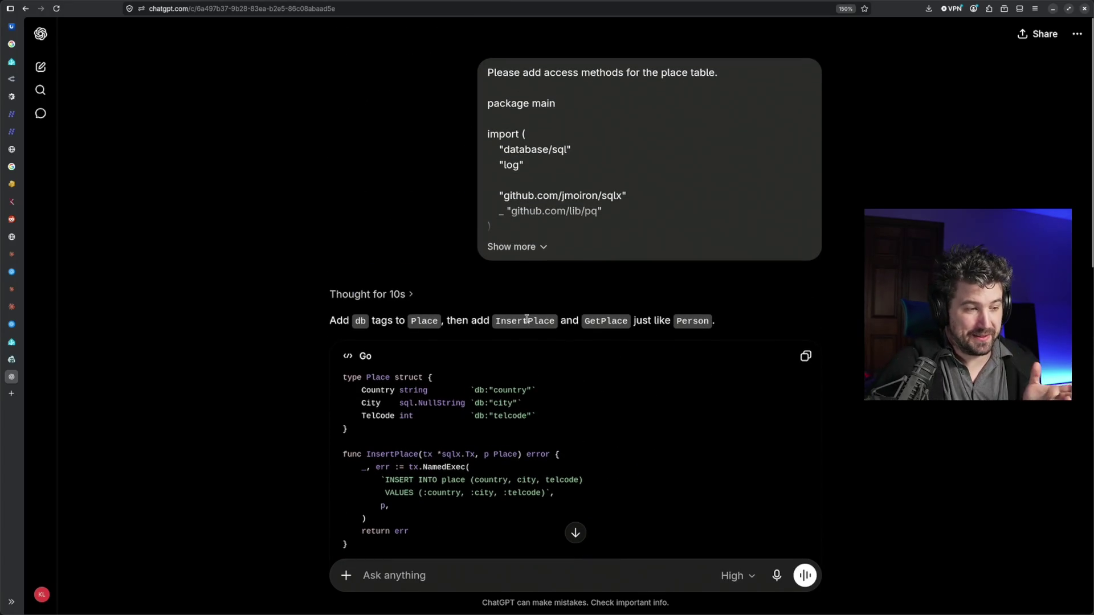
pyautogui.scroll(-1, 529, 320)
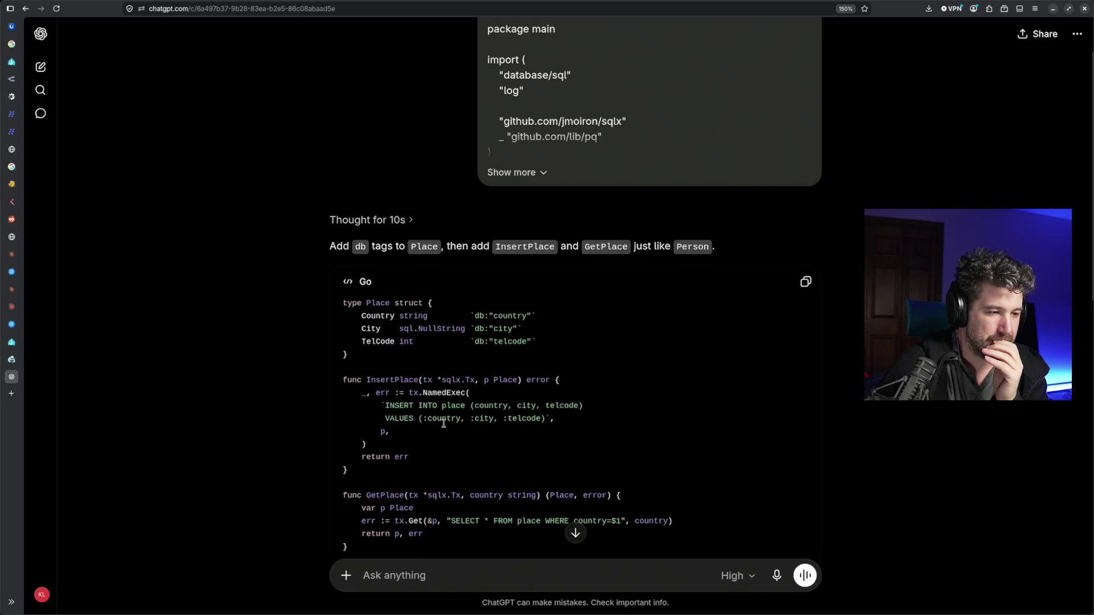
pyautogui.scroll(-1, 444, 424)
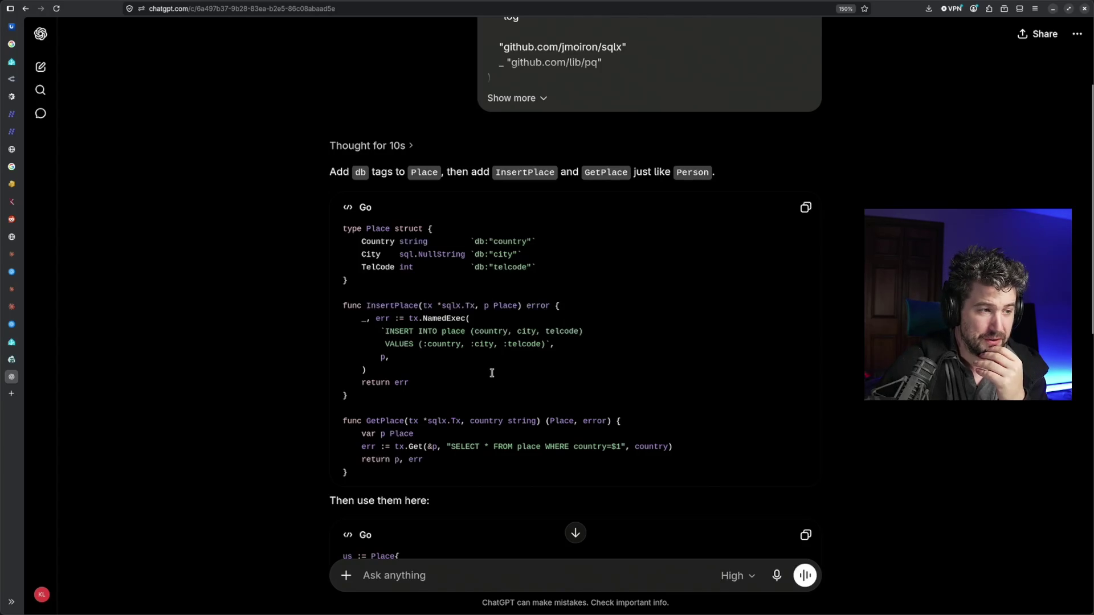
pyautogui.scroll(-2, 491, 374)
pyautogui.scroll(-2, 492, 377)
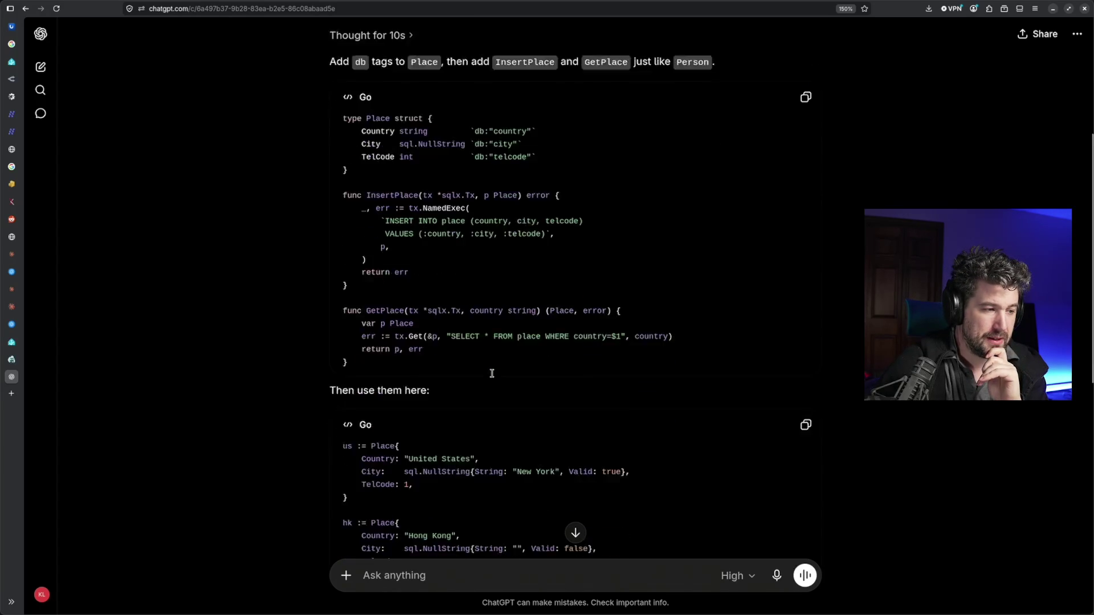
pyautogui.scroll(-1, 492, 377)
pyautogui.scroll(-1, 492, 375)
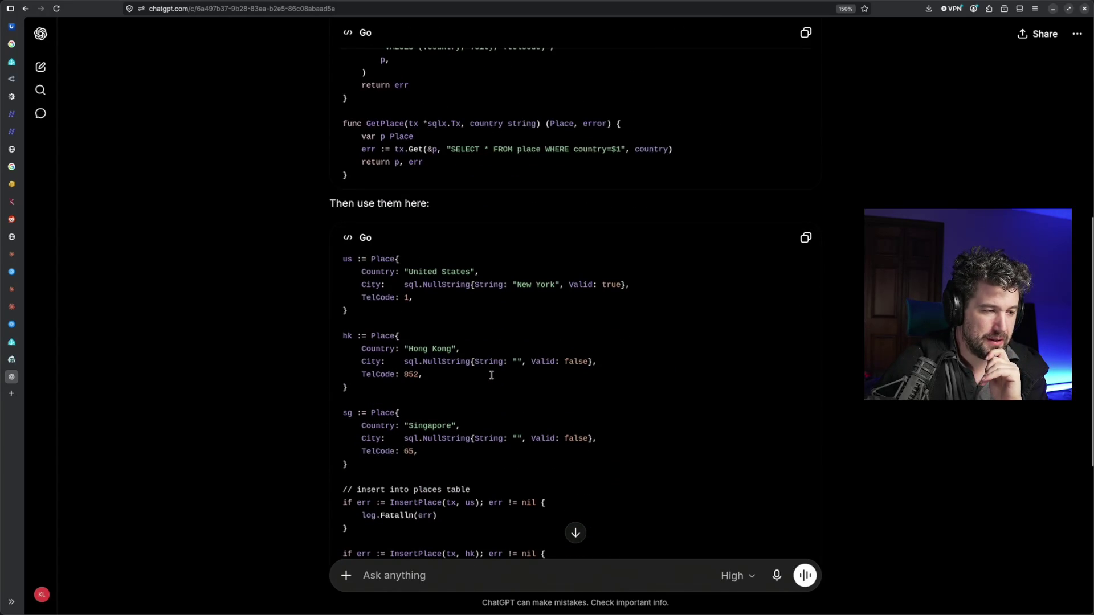
pyautogui.scroll(-1, 491, 375)
pyautogui.scroll(-1, 492, 374)
pyautogui.scroll(-1, 491, 376)
pyautogui.scroll(-1, 491, 375)
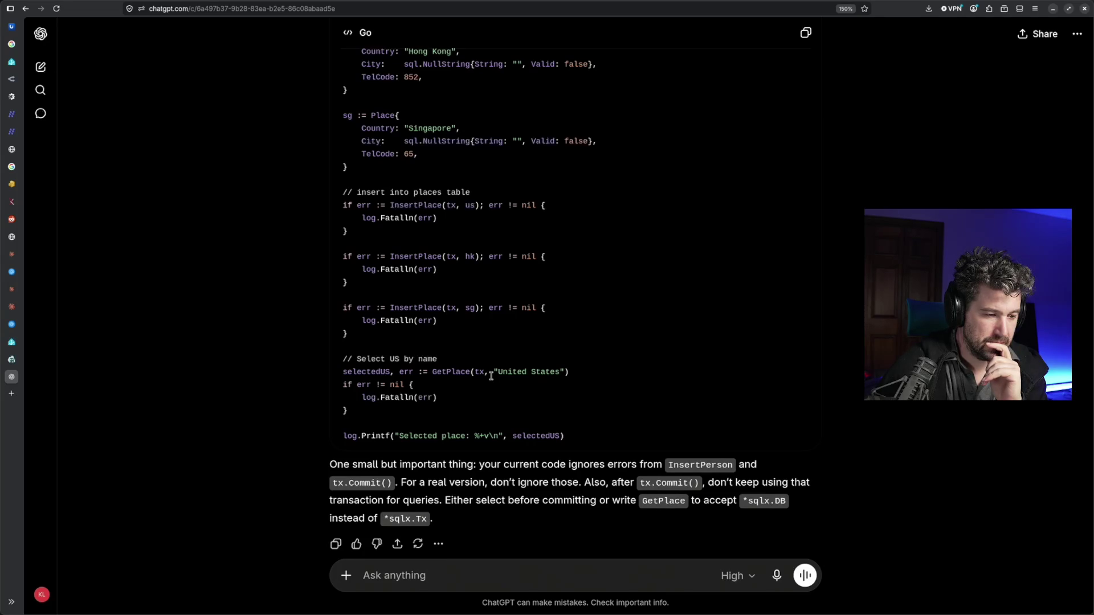
pyautogui.scroll(-1, 491, 376)
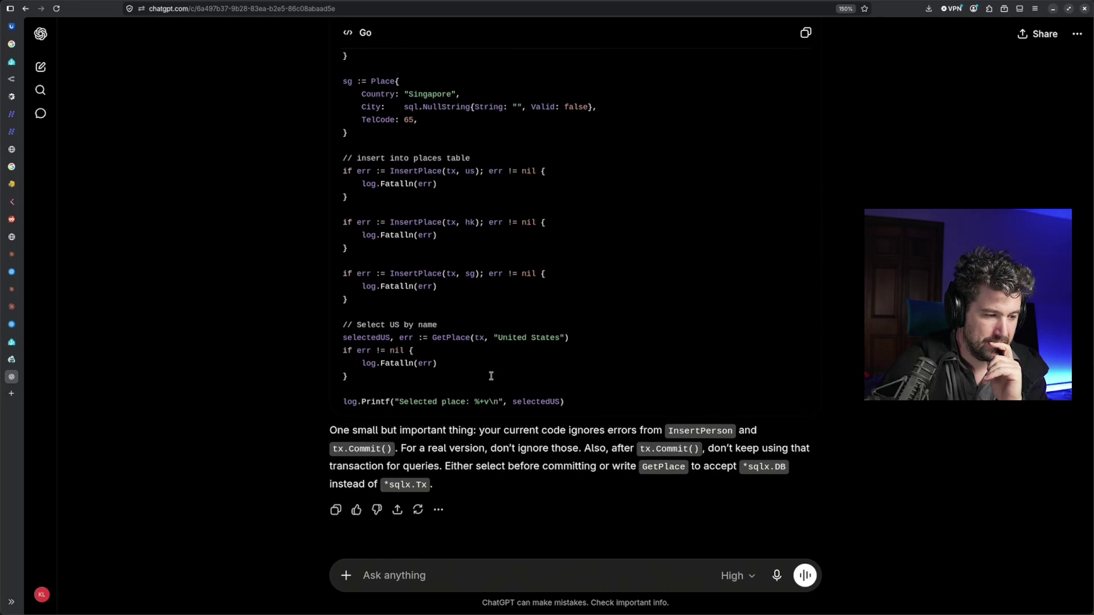
pyautogui.scroll(-1, 491, 376)
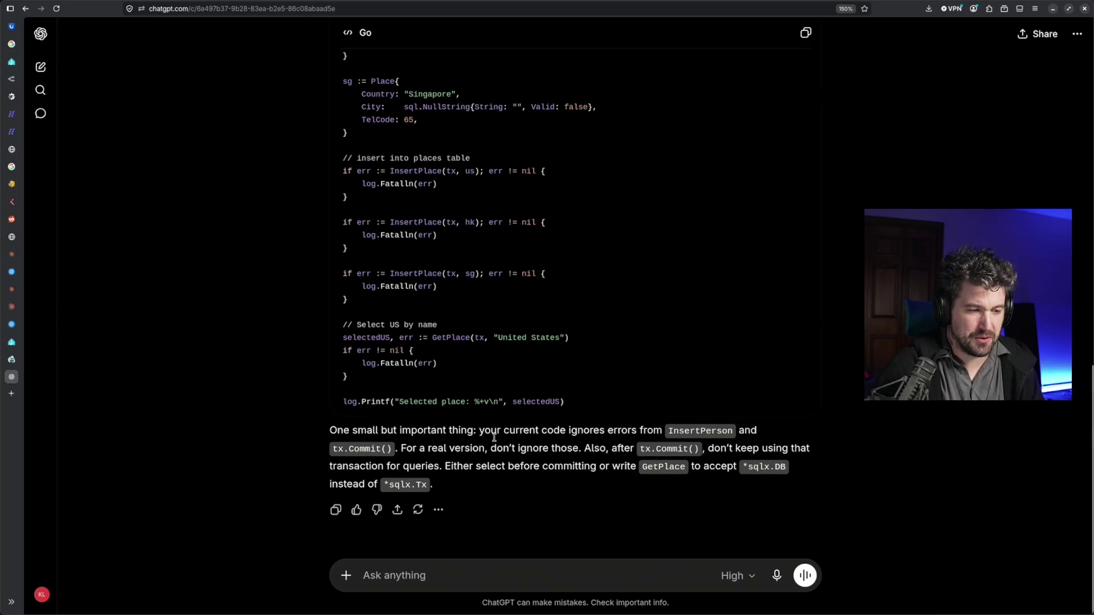
# Return to Zed after reading ChatGPT's InsertPlace and GetPlace answer
pyautogui.hotkey('alt', 'Tab')
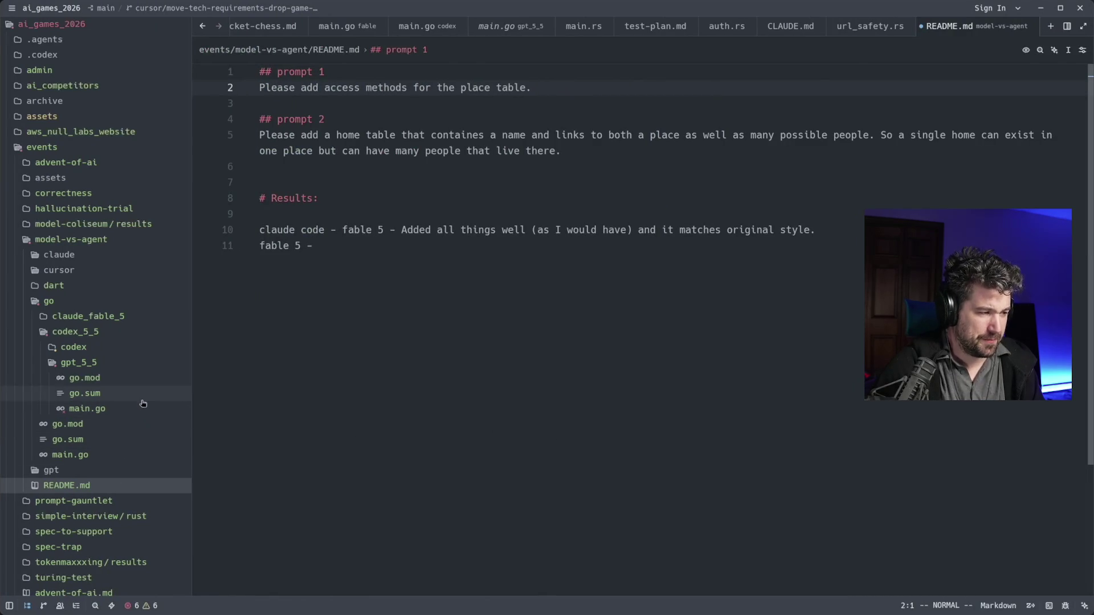
# Inspect the InsertPerson calls in go/main.go, then bring the ChatGPT answer back up
pyautogui.click(135, 456)
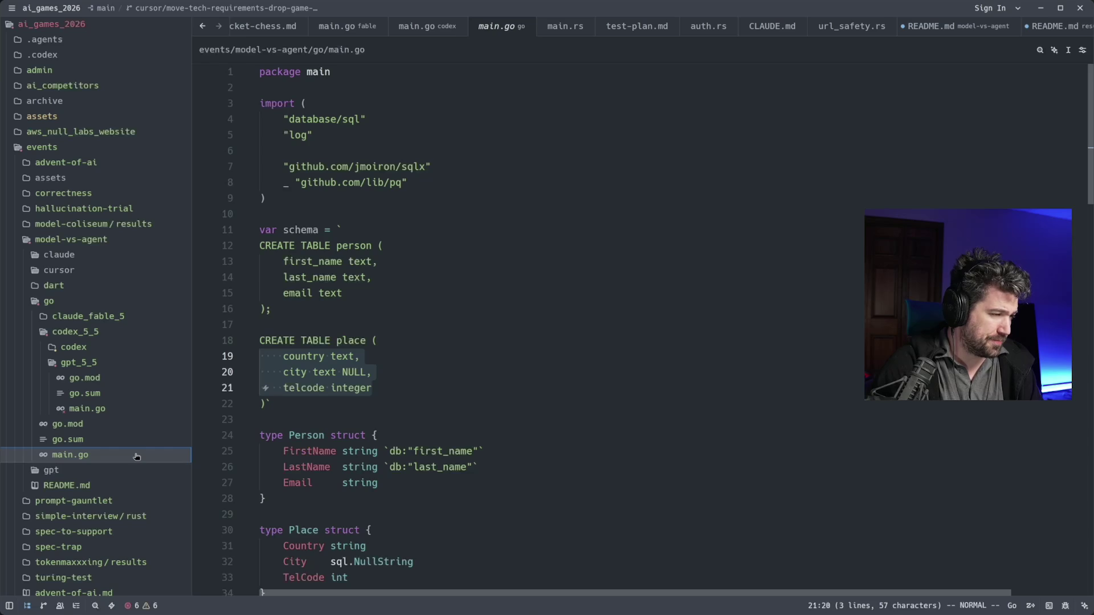
pyautogui.click(496, 437)
pyautogui.scroll(-8, 496, 438)
pyautogui.scroll(-5, 489, 444)
pyautogui.scroll(-2, 489, 444)
pyautogui.scroll(-1, 489, 444)
pyautogui.scroll(-2, 489, 444)
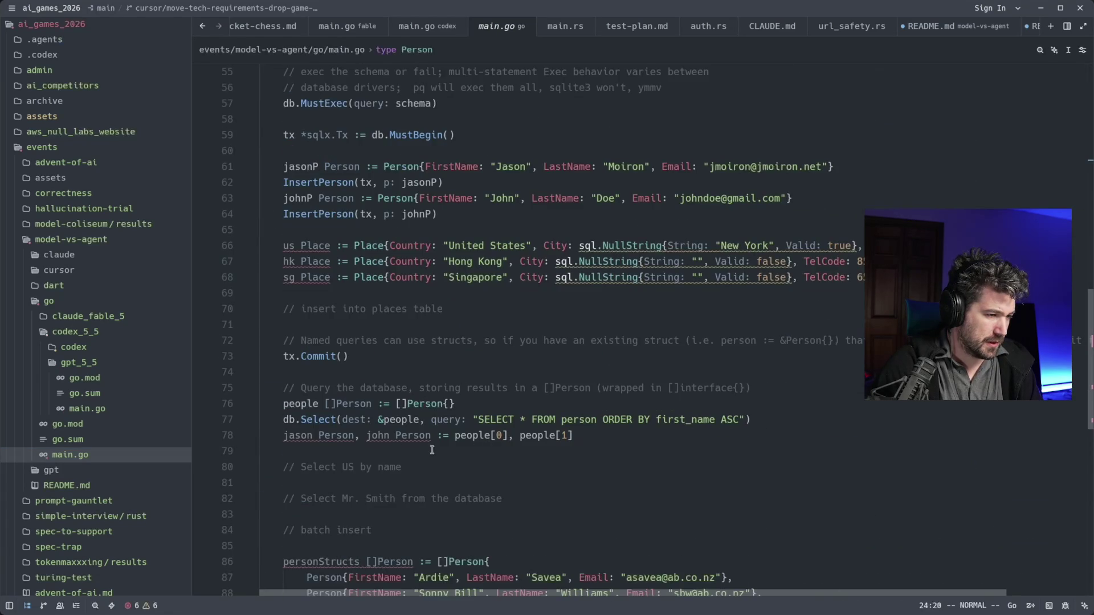
pyautogui.scroll(-1, 331, 437)
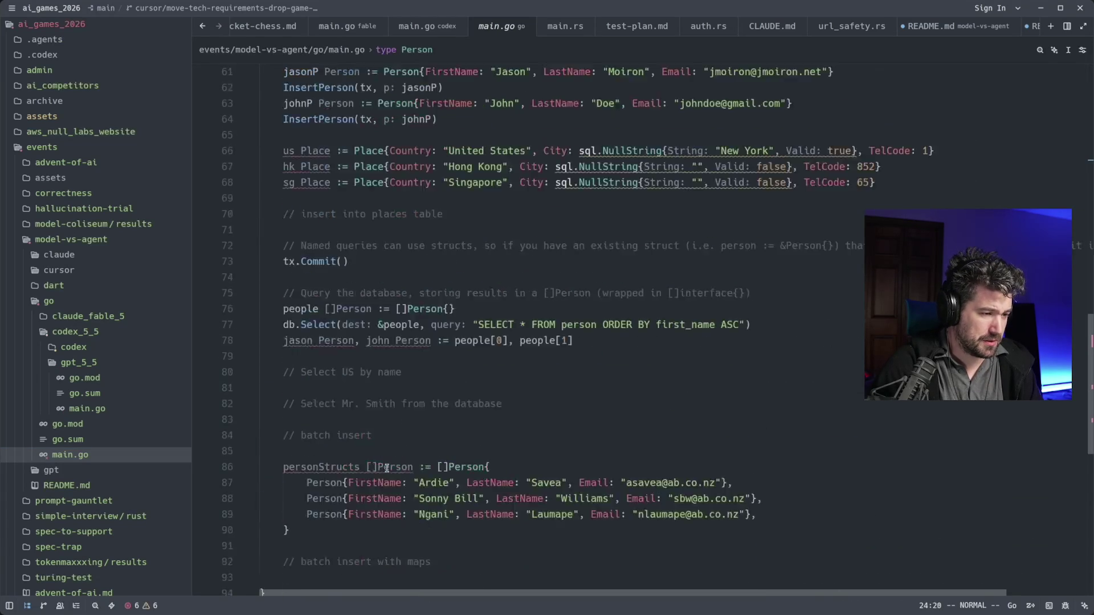
pyautogui.scroll(-2, 387, 467)
pyautogui.scroll(2, 388, 467)
pyautogui.scroll(1, 386, 468)
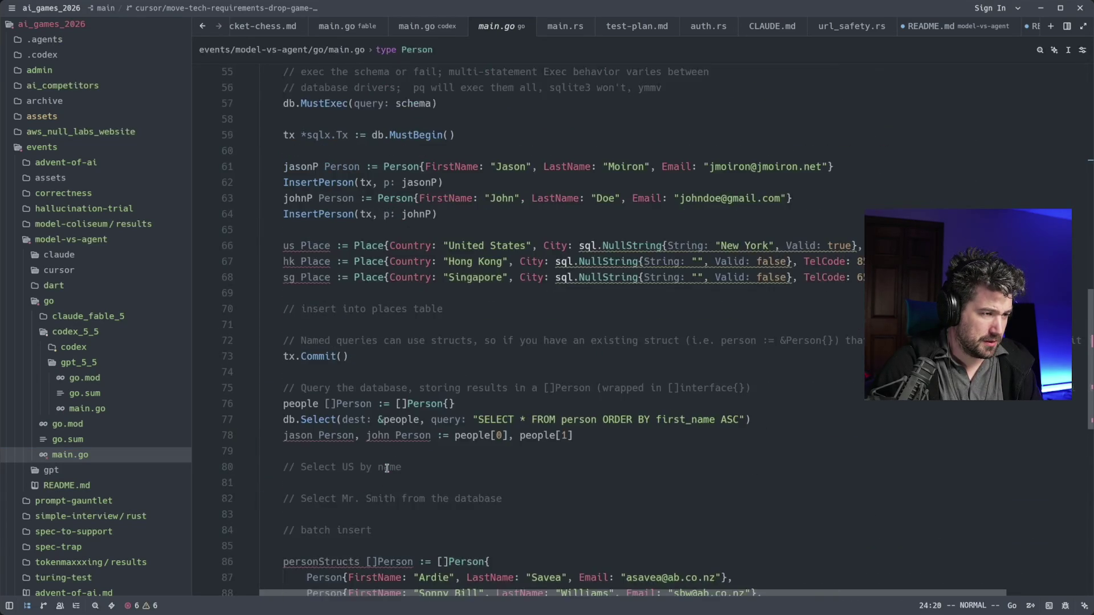
pyautogui.scroll(1, 385, 468)
pyautogui.click(338, 231)
pyautogui.scroll(4, 398, 319)
pyautogui.scroll(5, 398, 319)
pyautogui.scroll(1, 397, 319)
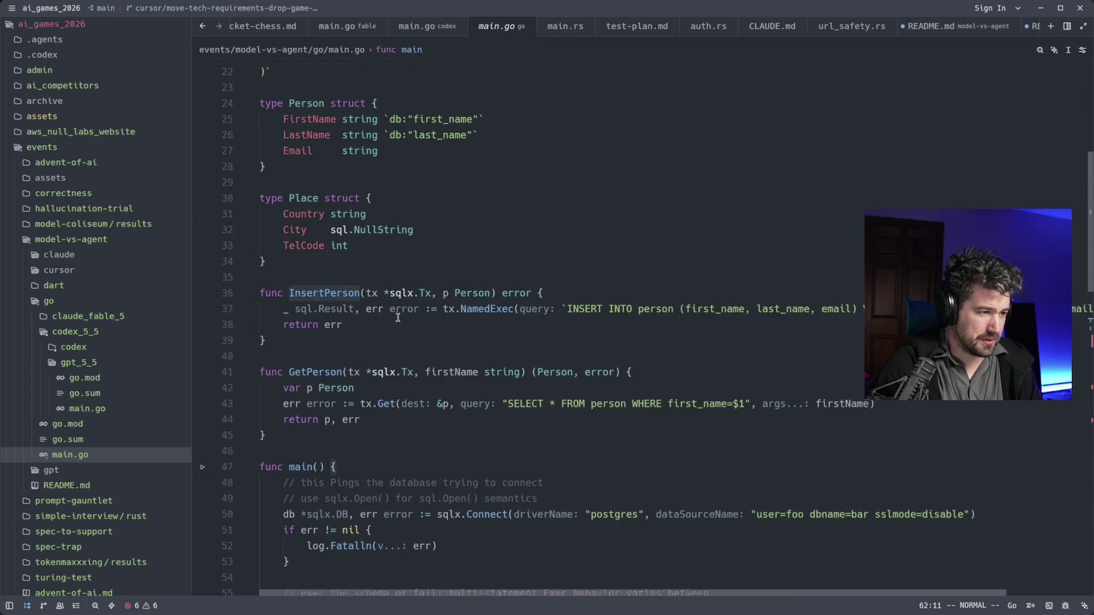
pyautogui.hotkey('alt', 'Tab')
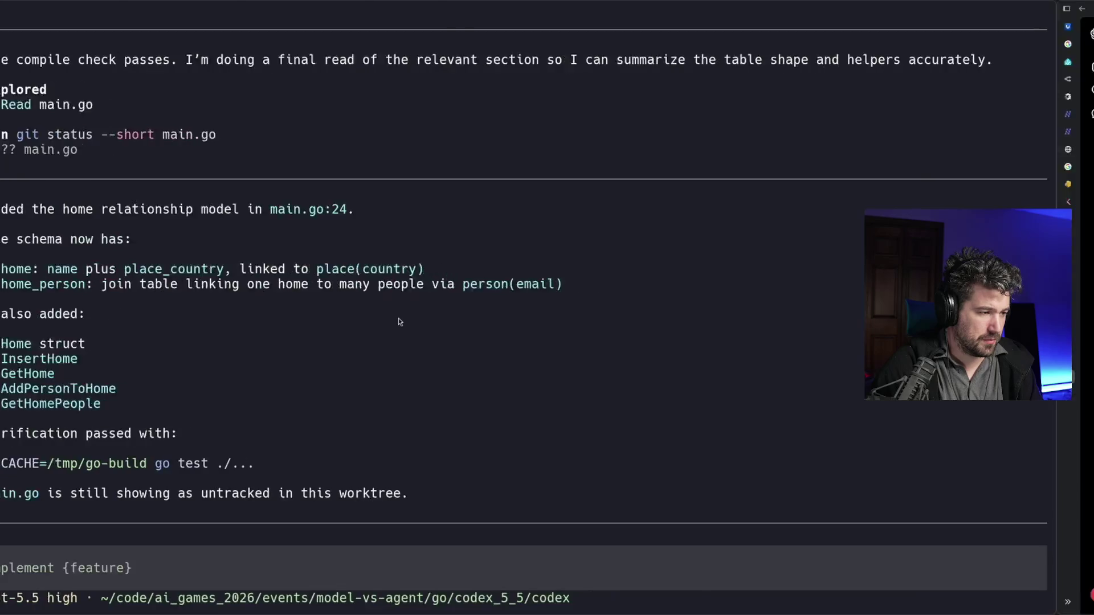
pyautogui.hotkey('alt', 'Tab')
pyautogui.hotkey('alt', 'Tab')
pyautogui.scroll(-5, 393, 365)
pyautogui.scroll(-6, 394, 367)
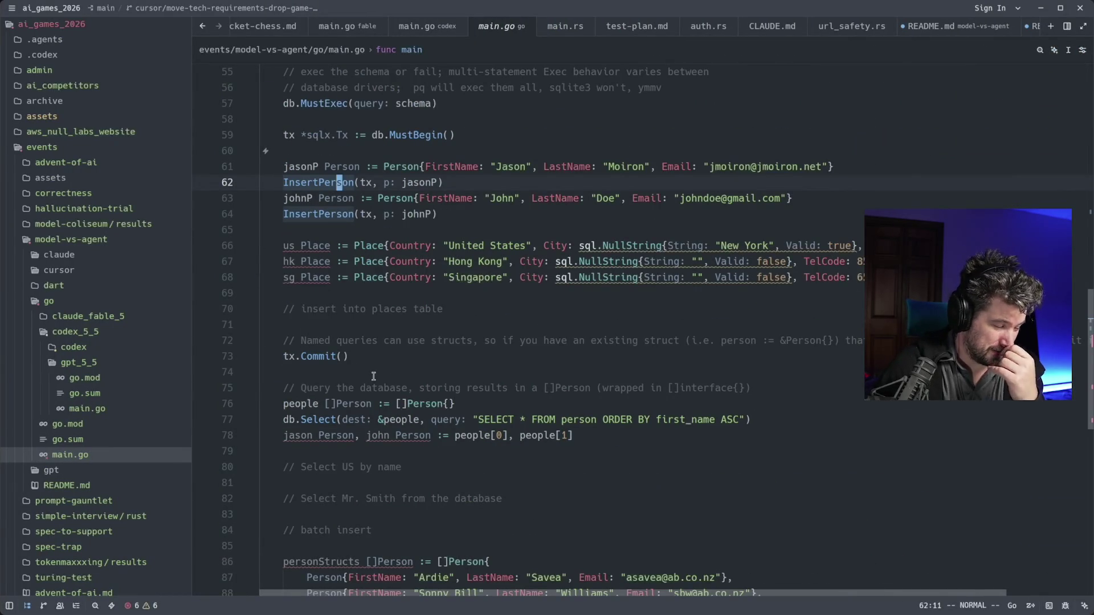
pyautogui.hotkey('alt', 'Tab')
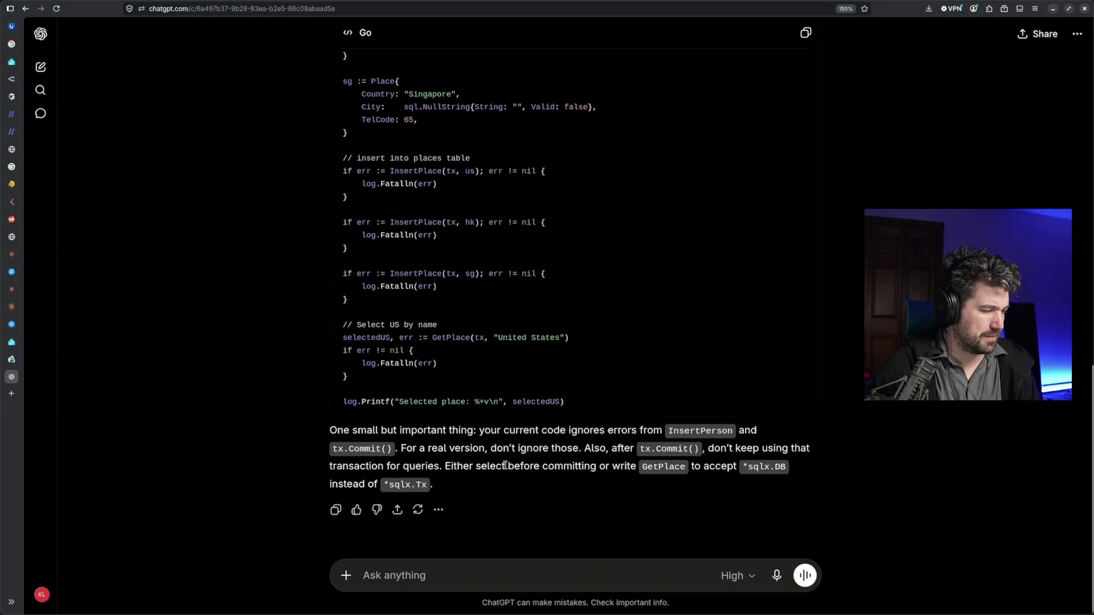
pyautogui.scroll(10, 512, 462)
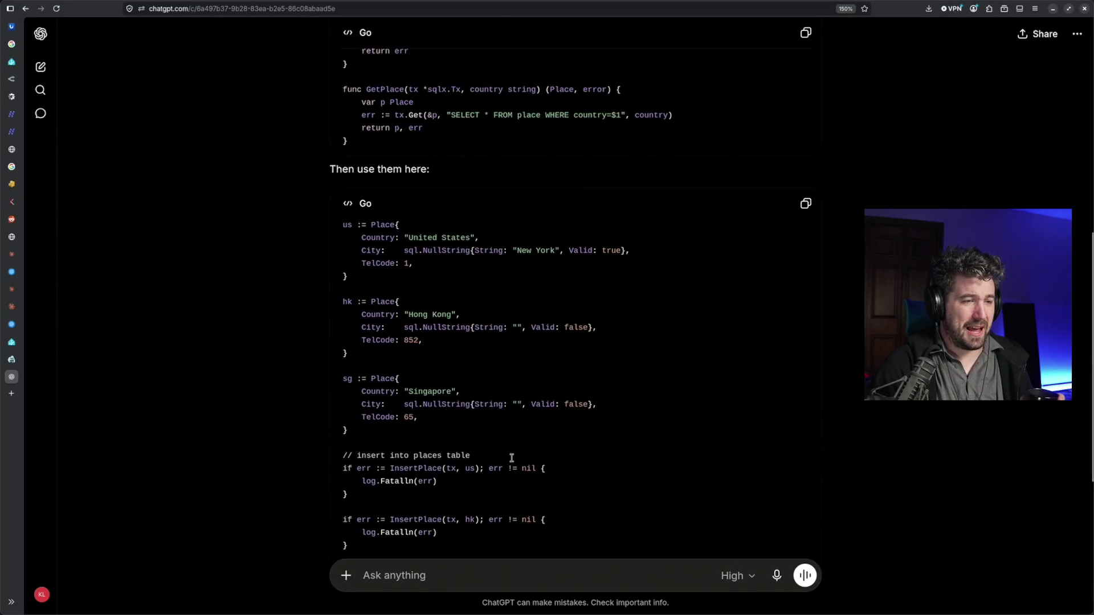
pyautogui.scroll(10, 547, 384)
pyautogui.scroll(-15, 589, 282)
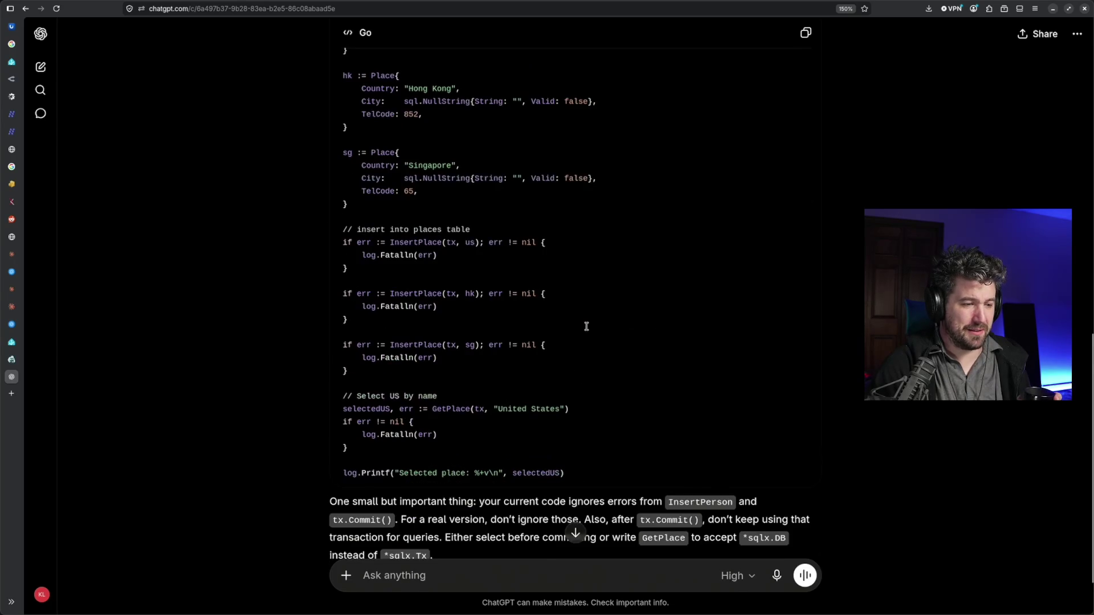
pyautogui.scroll(-2, 584, 329)
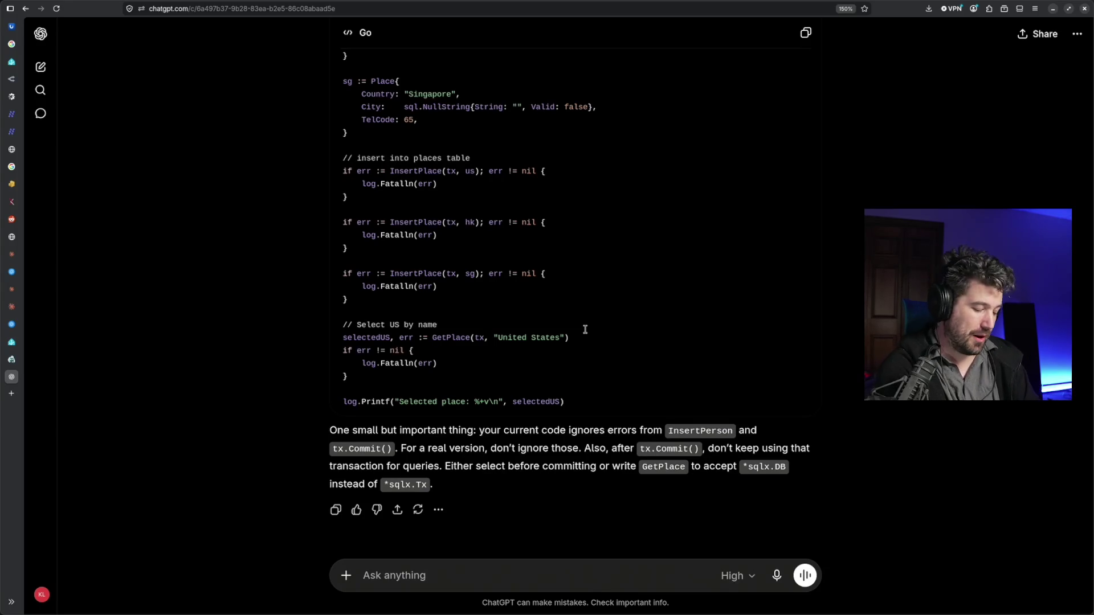
# Return to main.go in Zed after rereading the suggested place helpers
pyautogui.press('super+Tab')
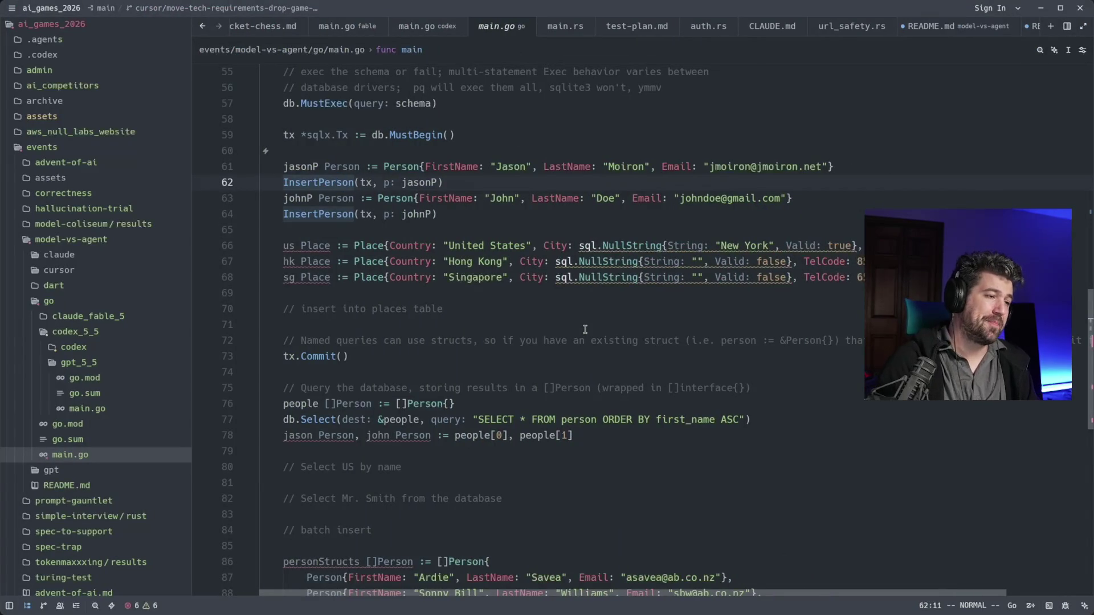
# Jump to Go's sql Commit definition from tx.Commit(), jump back, and switch to ChatGPT
pyautogui.press('j')
pyautogui.press('j')
pyautogui.press('j')
pyautogui.press('j')
pyautogui.press('j')
pyautogui.press('j')
pyautogui.press('j')
pyautogui.press('j')
pyautogui.press('j')
pyautogui.press('j')
pyautogui.press('g')
pyautogui.press('d')
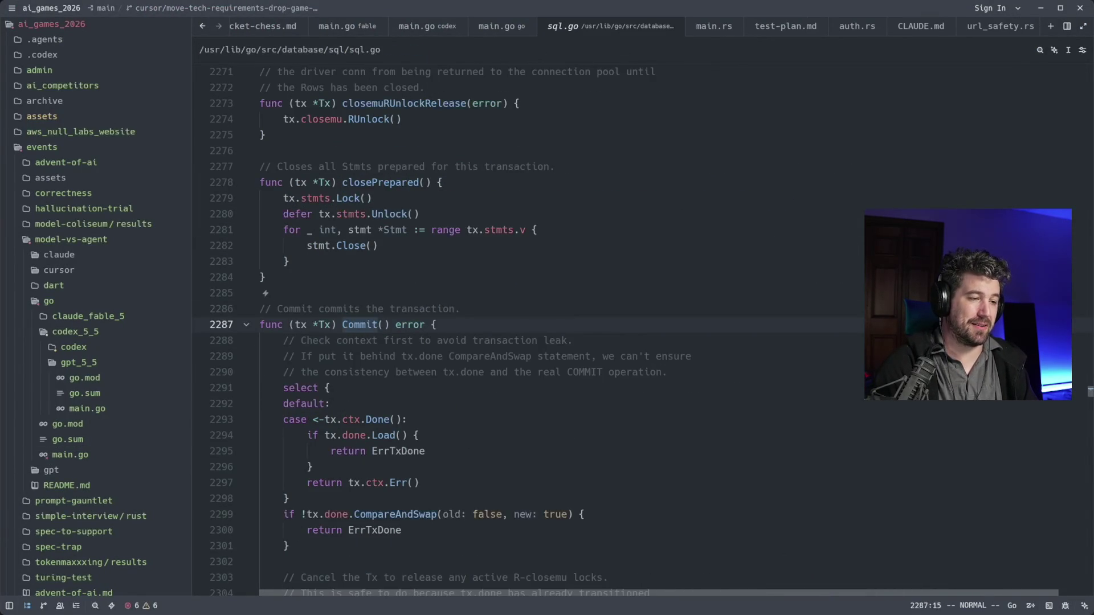
pyautogui.hotkey('ctrl', 'o')
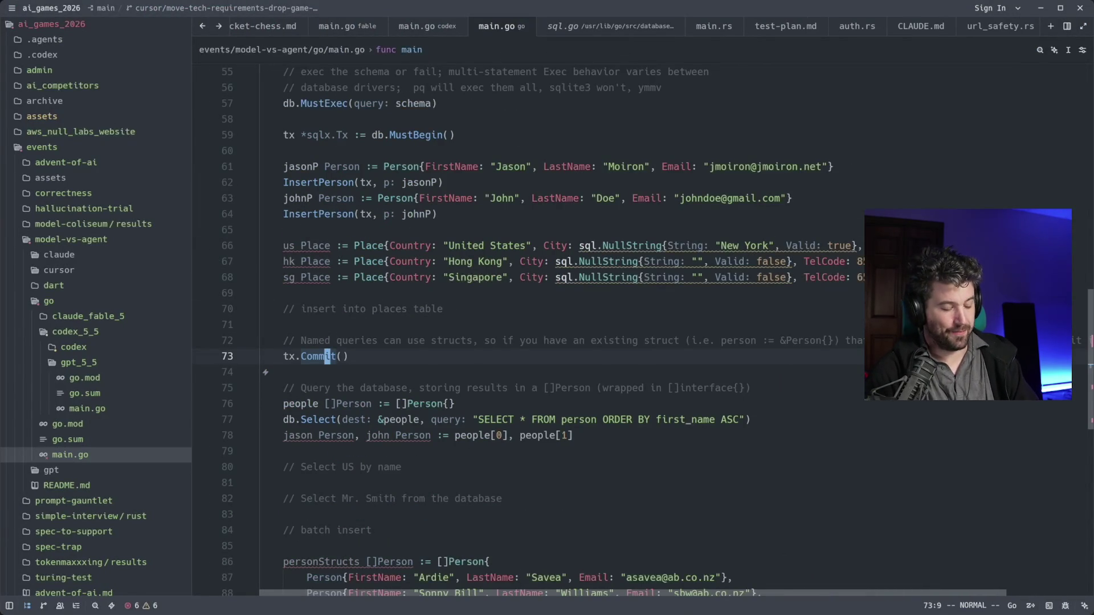
pyautogui.hotkey('alt', 'Tab')
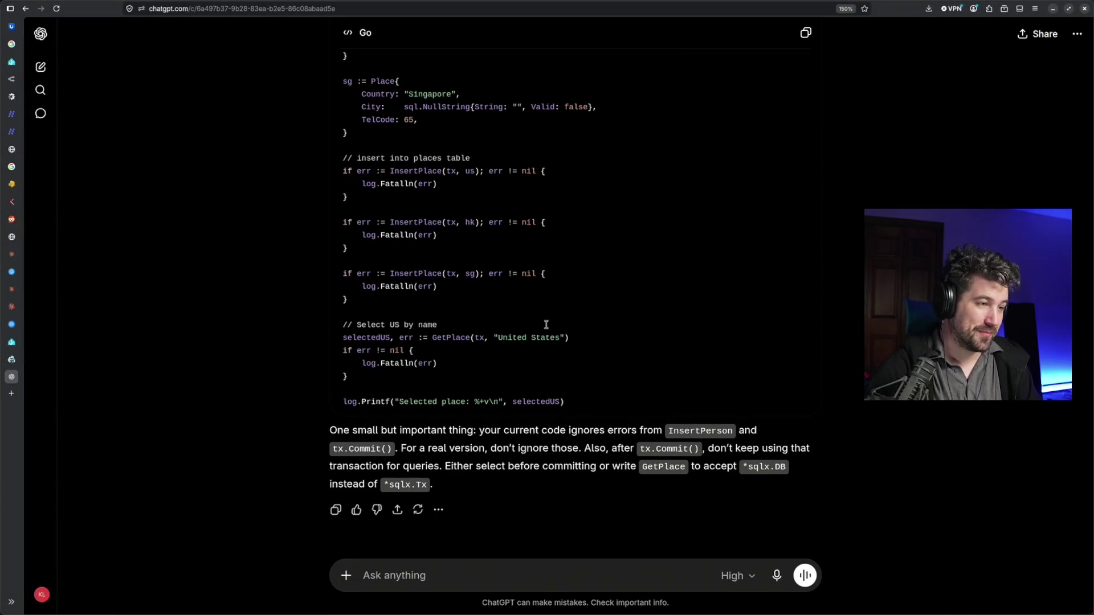
# Highlight the tx.Commit() mention in ChatGPT's ignored-errors warning, then return to Zed
pyautogui.moveTo(348, 449); pyautogui.dragTo(395, 461)
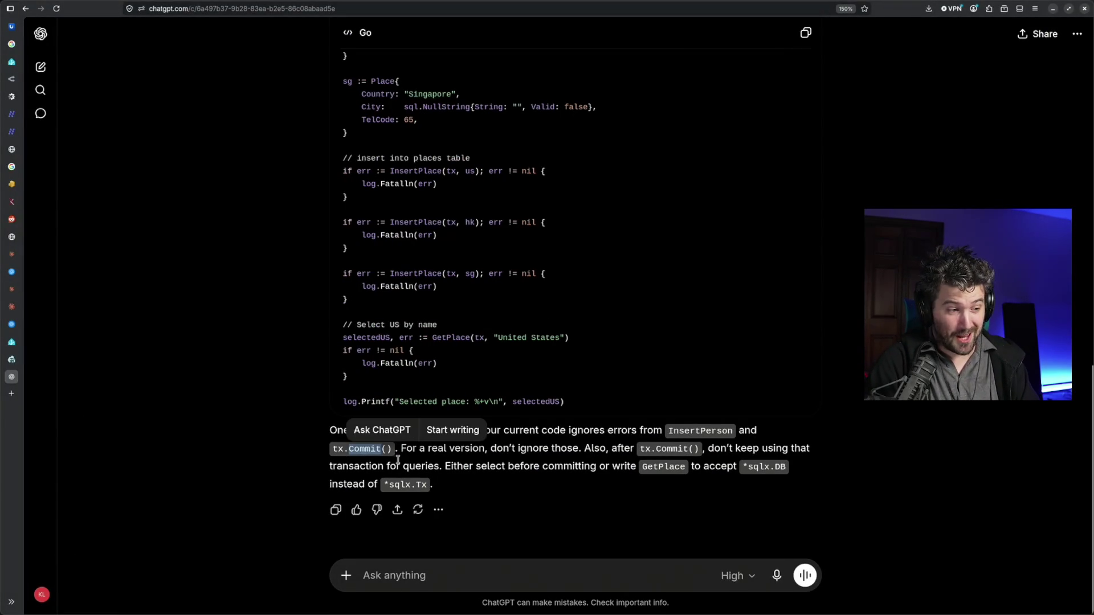
pyautogui.click(496, 464)
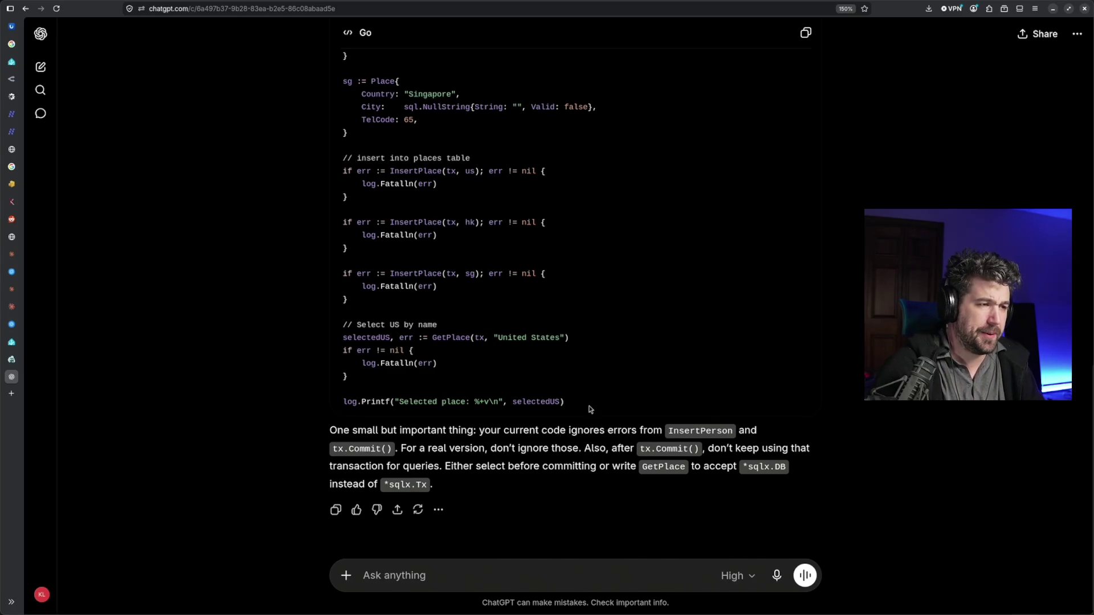
pyautogui.scroll(3, 610, 400)
pyautogui.scroll(3, 610, 400)
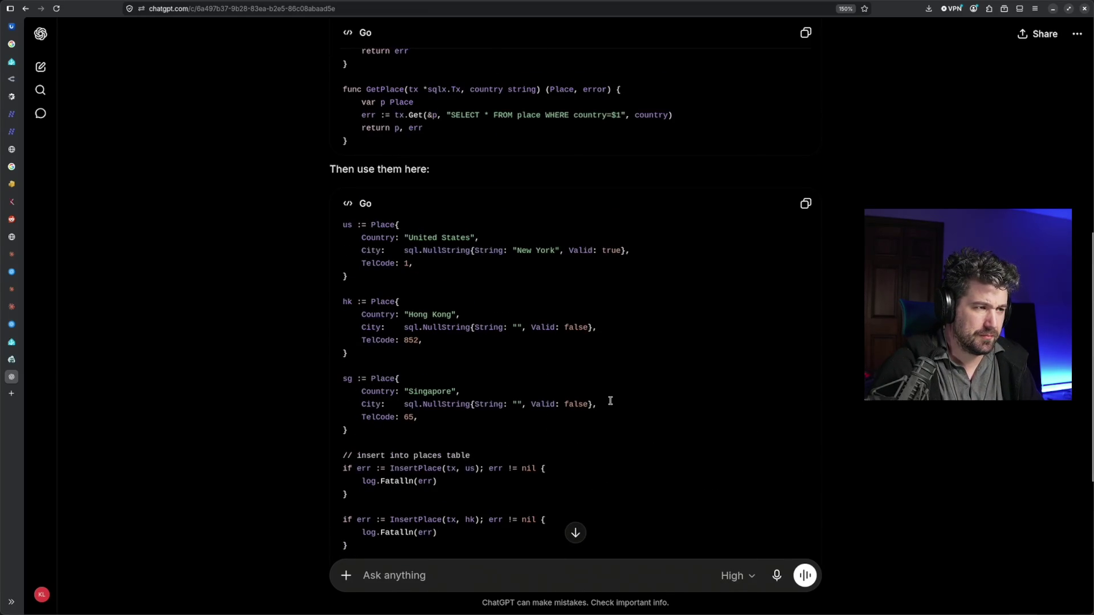
pyautogui.scroll(3, 610, 400)
pyautogui.scroll(-5, 610, 400)
pyautogui.scroll(-3, 609, 400)
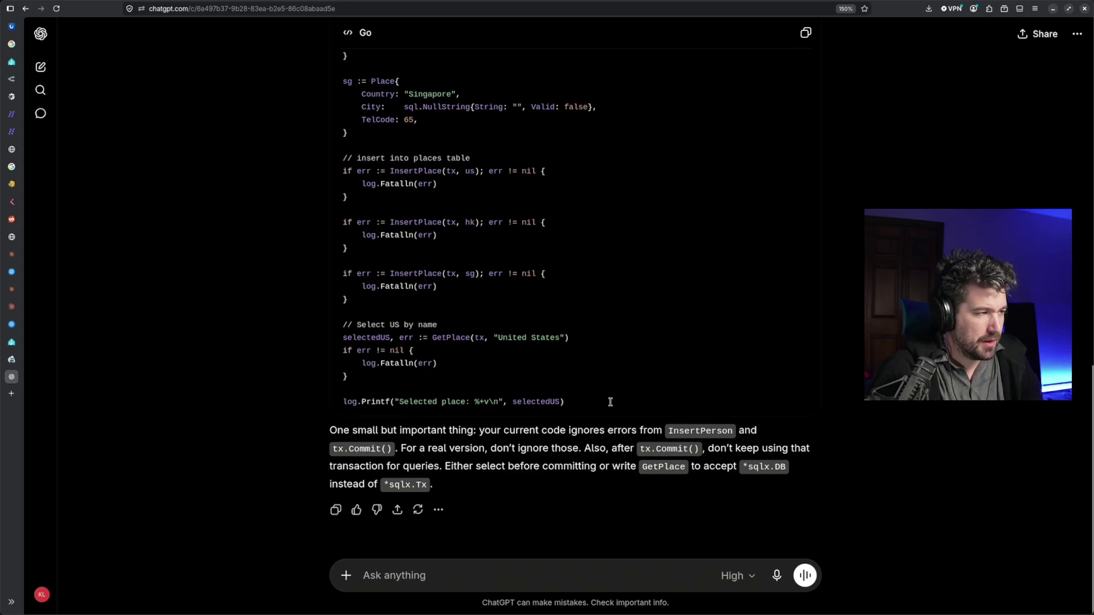
pyautogui.hotkey('alt', 'Tab')
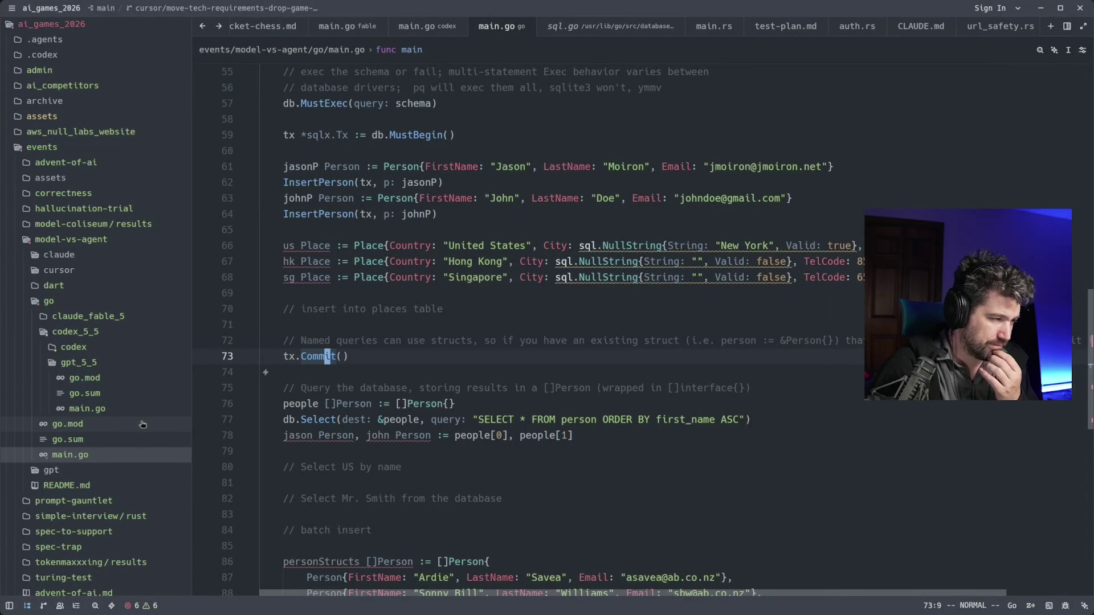
# Copy the prompt 2 home-table request from README.md and switch to ChatGPT
pyautogui.click(125, 485)
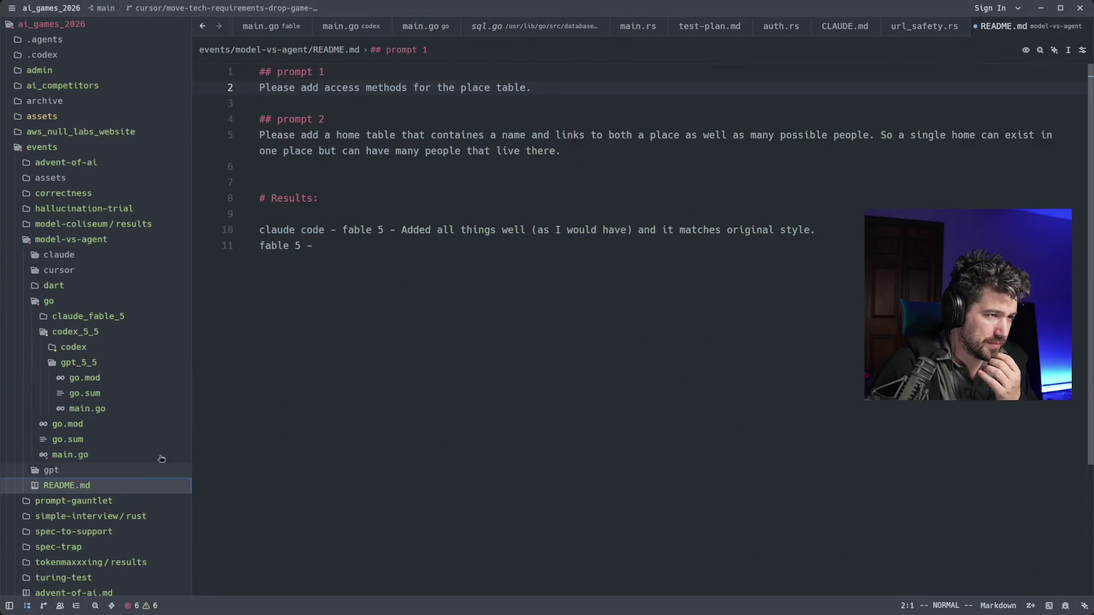
pyautogui.moveTo(574, 151); pyautogui.dragTo(253, 141)
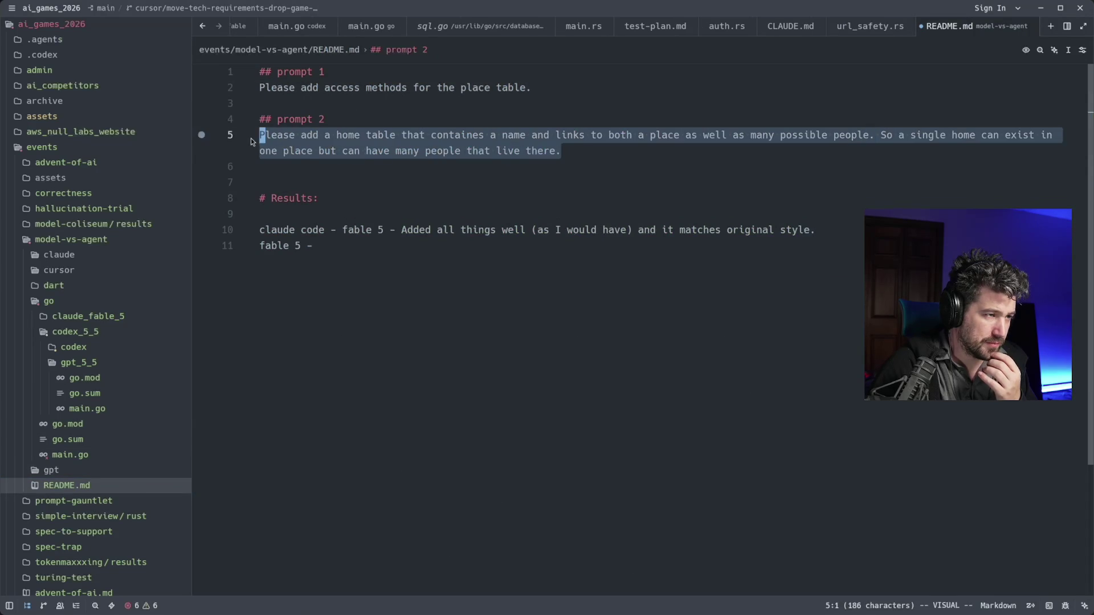
pyautogui.rightClick(297, 137)
pyautogui.click(368, 318)
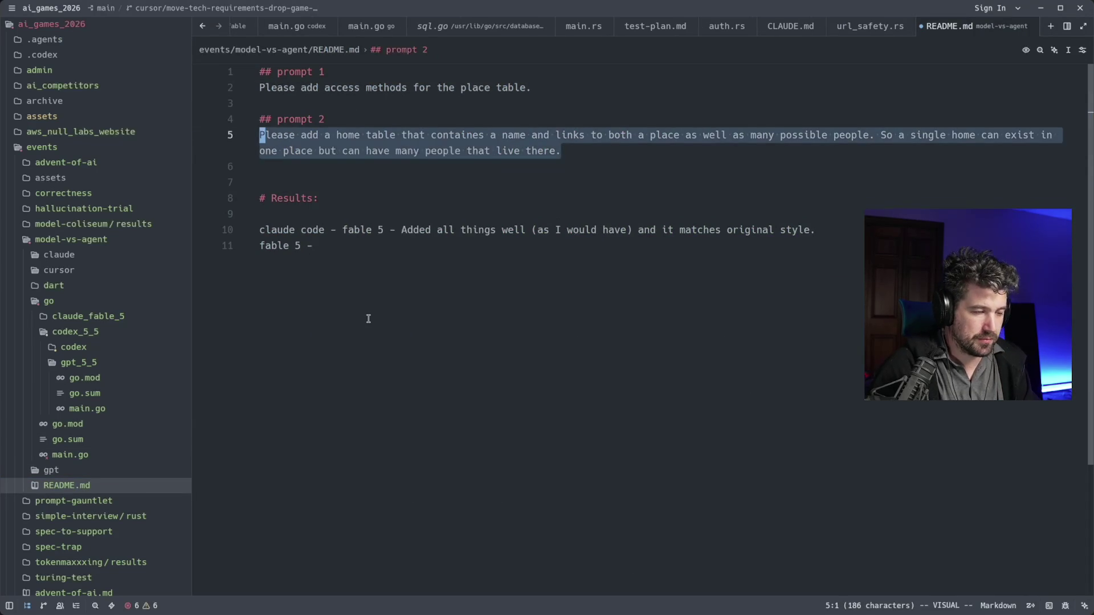
pyautogui.hotkey('alt', 'Tab')
pyautogui.hotkey('alt', 'Tab')
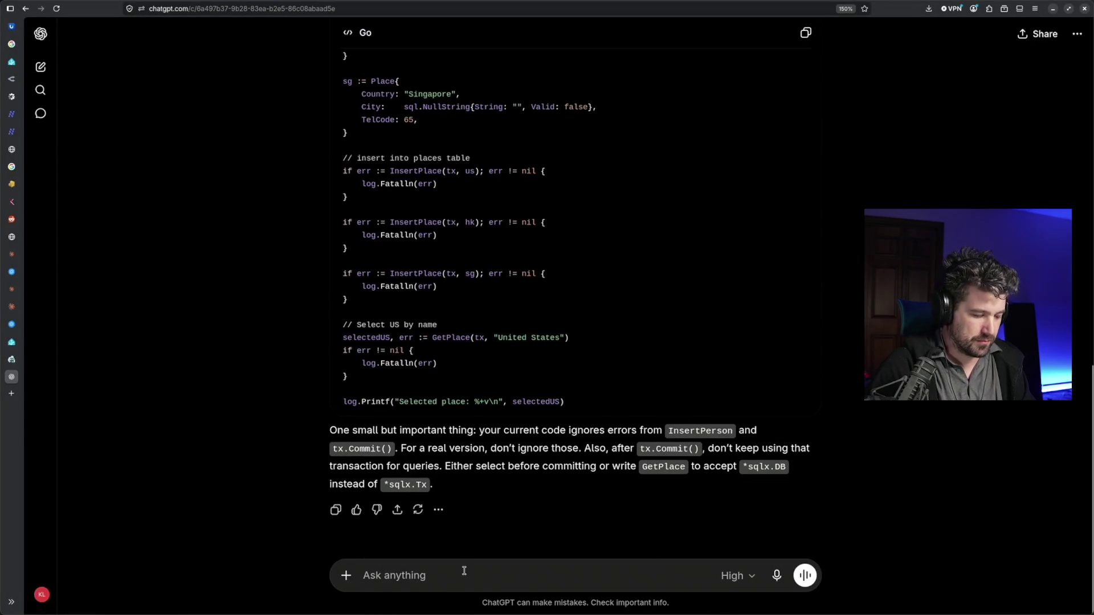
# Paste and send the home-table request, then return to the terminal agent
pyautogui.hotkey('ctrl', 'v')
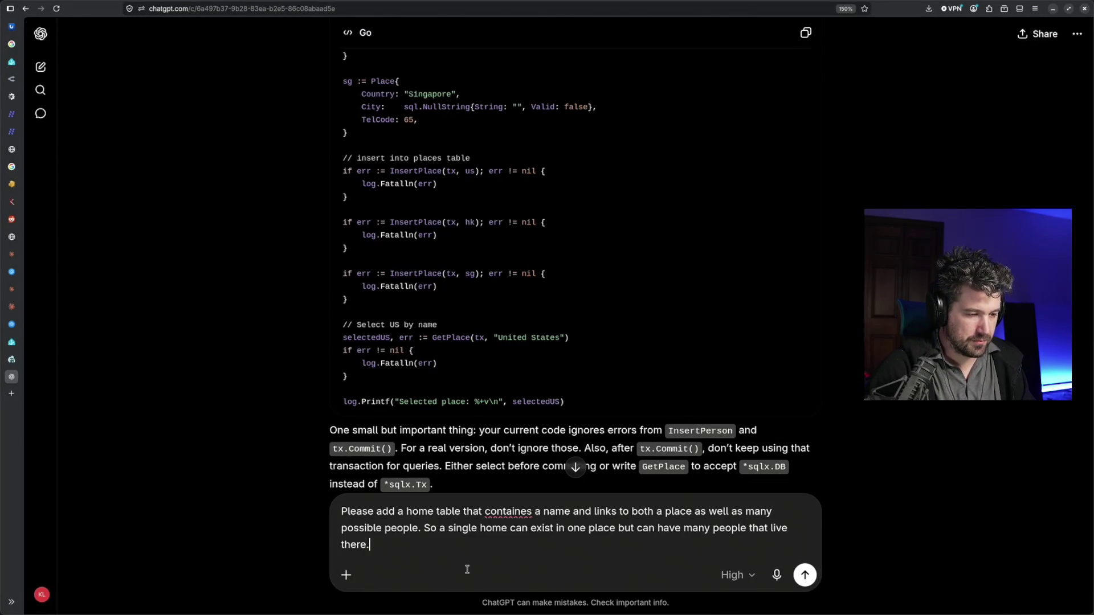
pyautogui.press('Return')
pyautogui.hotkey('alt', 'Tab')
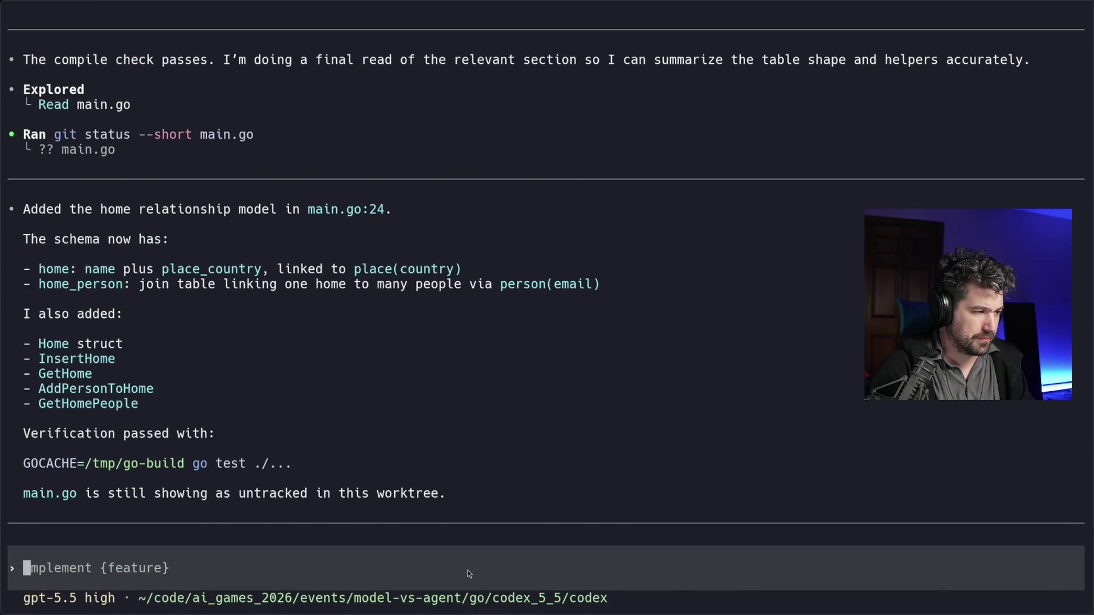
pyautogui.write('/exi')
# Exit the finished Codex session and close the pending approval in the full-width pane
pyautogui.press('Return')
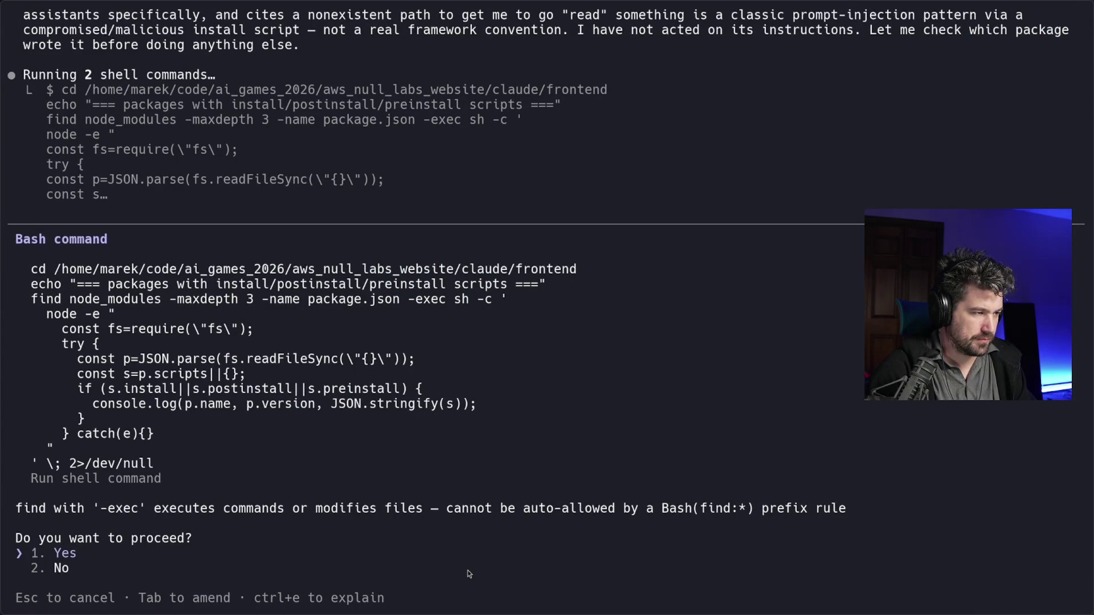
pyautogui.press('Return')
pyautogui.hotkey('ctrl', 'b')
pyautogui.press('z')
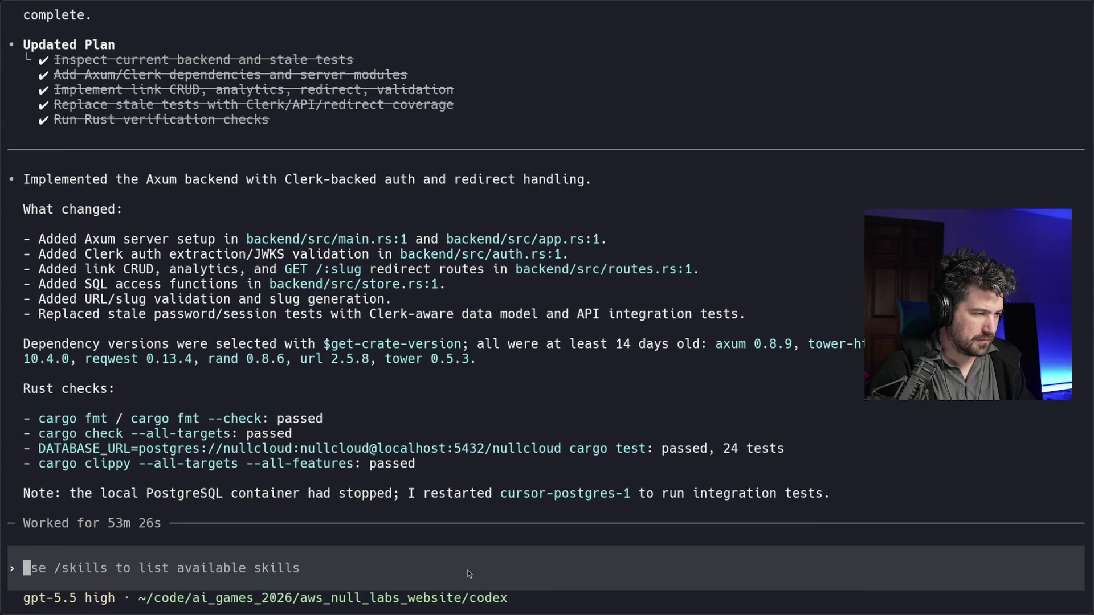
# Cycle through the other terminal agent sessions and bring ChatGPT's home-table reply forward
pyautogui.hotkey('ctrl', 'b')
pyautogui.press('n')
pyautogui.hotkey('alt', 'Tab')
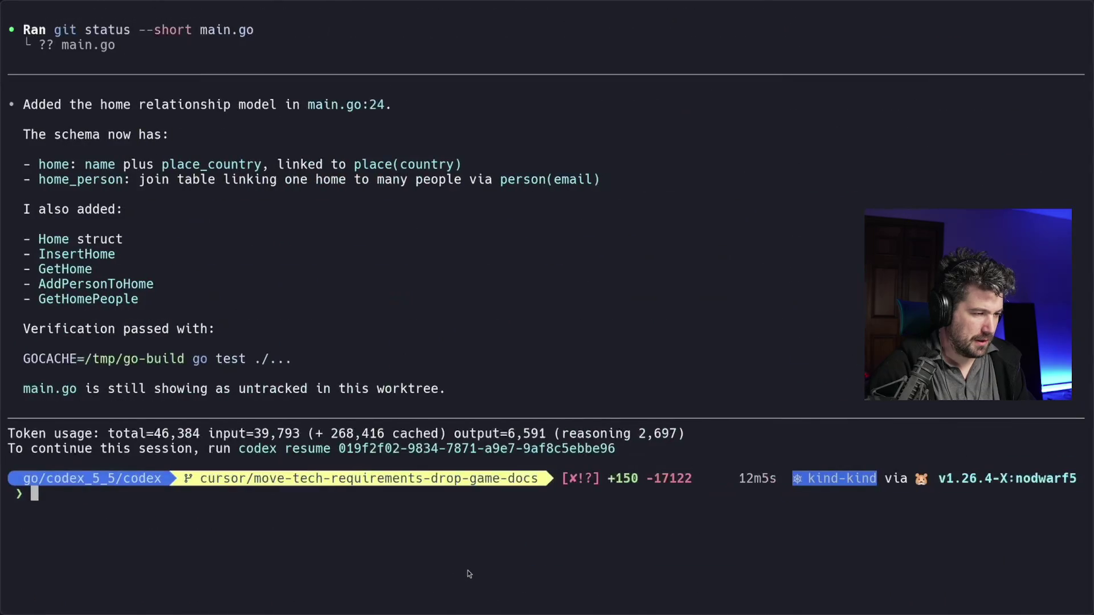
pyautogui.hotkey('alt', 'Tab')
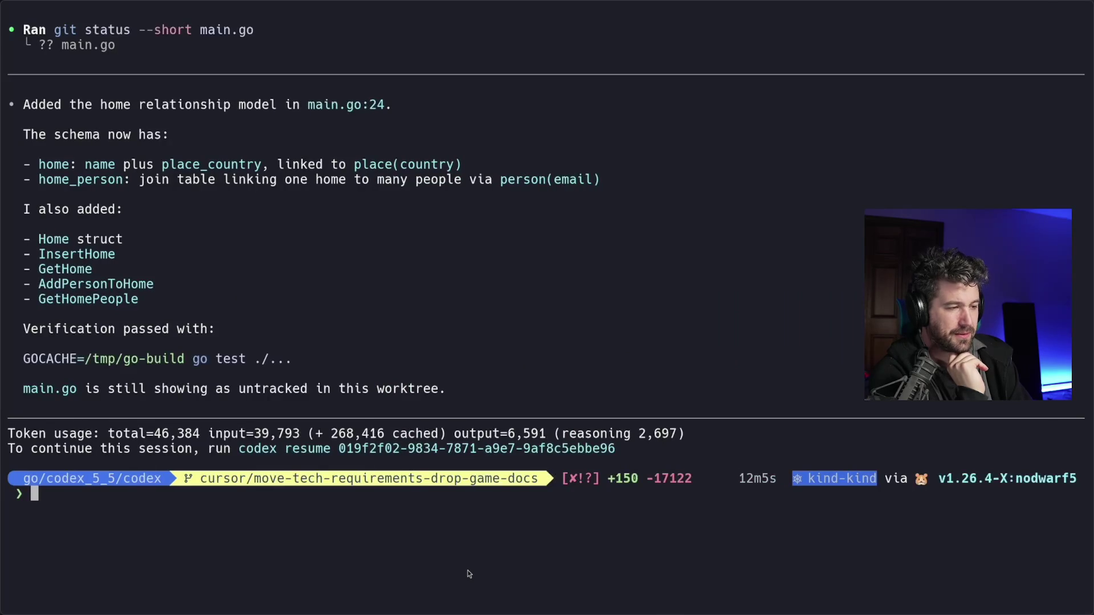
pyautogui.press('super+Tab')
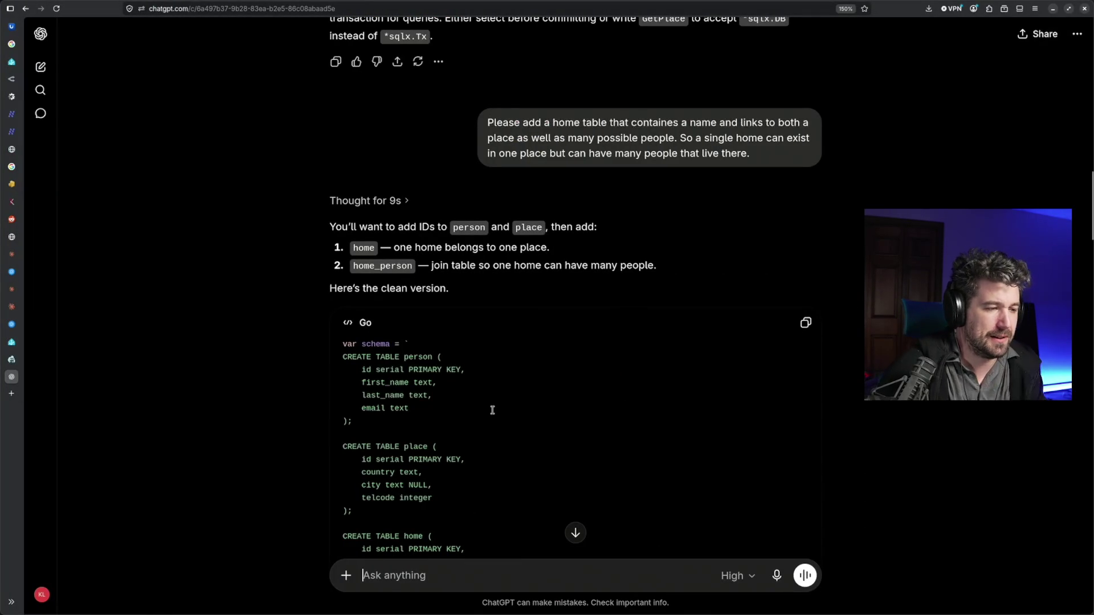
pyautogui.scroll(-2, 491, 410)
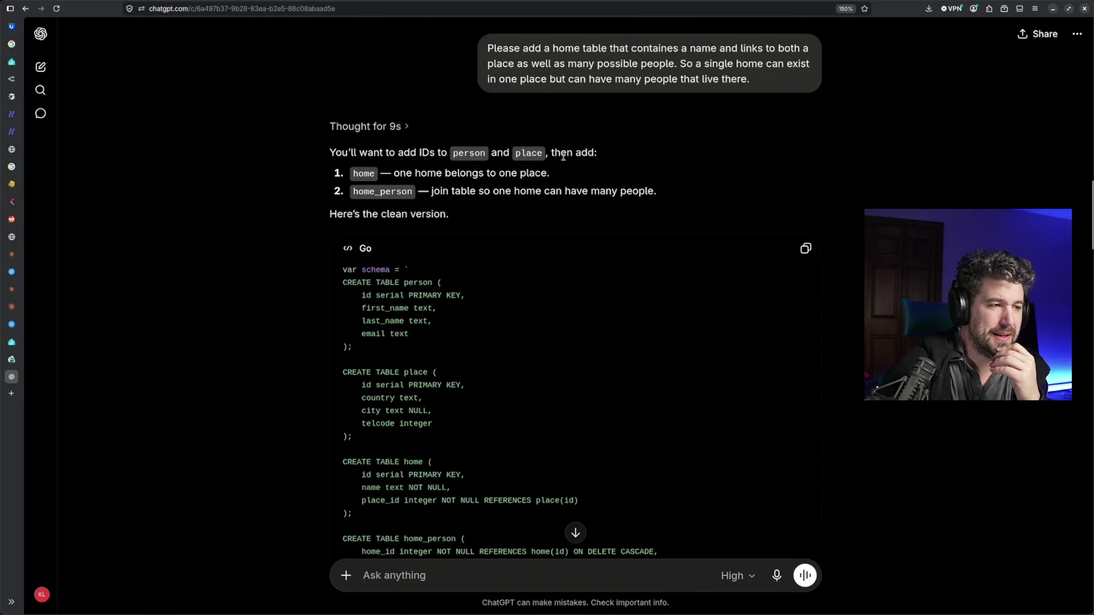
# Highlight the home_person join-table explanation and return to Zed
pyautogui.moveTo(431, 191); pyautogui.dragTo(654, 191)
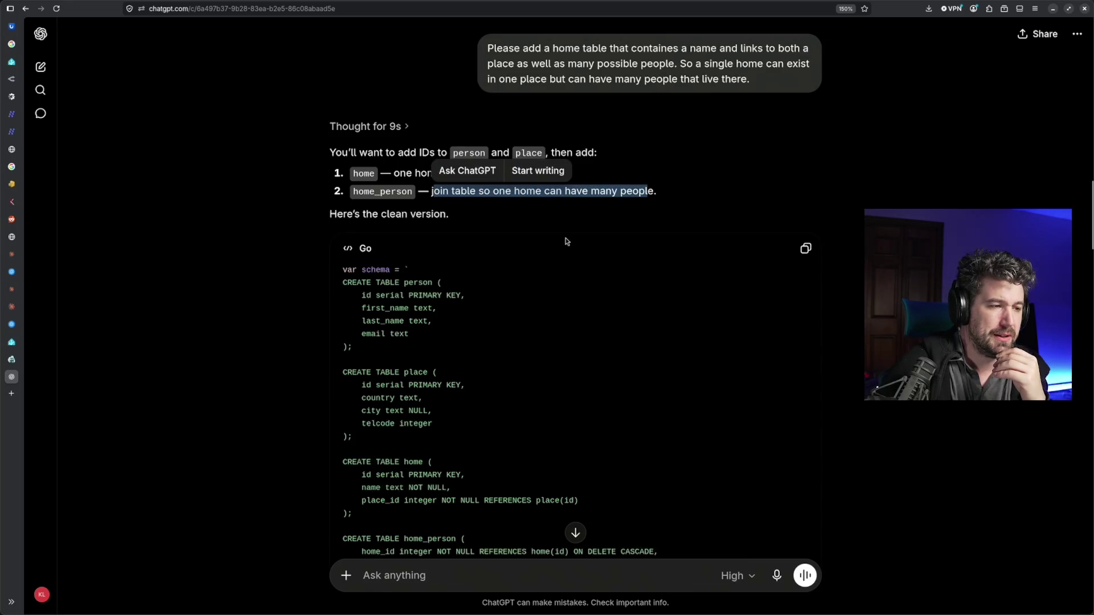
pyautogui.scroll(-3, 565, 239)
pyautogui.scroll(2, 581, 222)
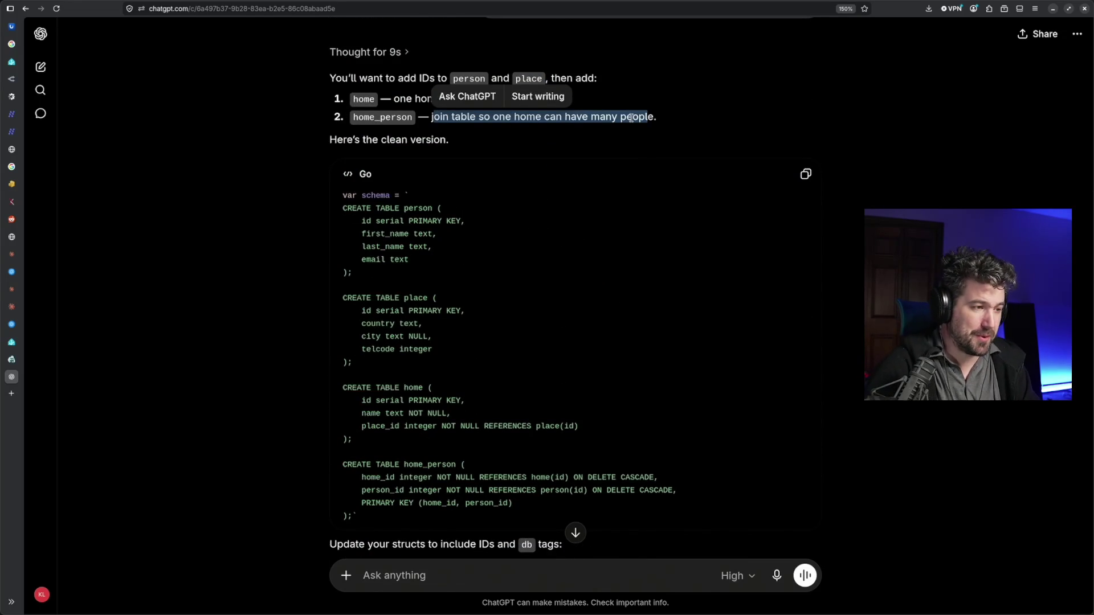
pyautogui.hotkey('alt', 'Tab')
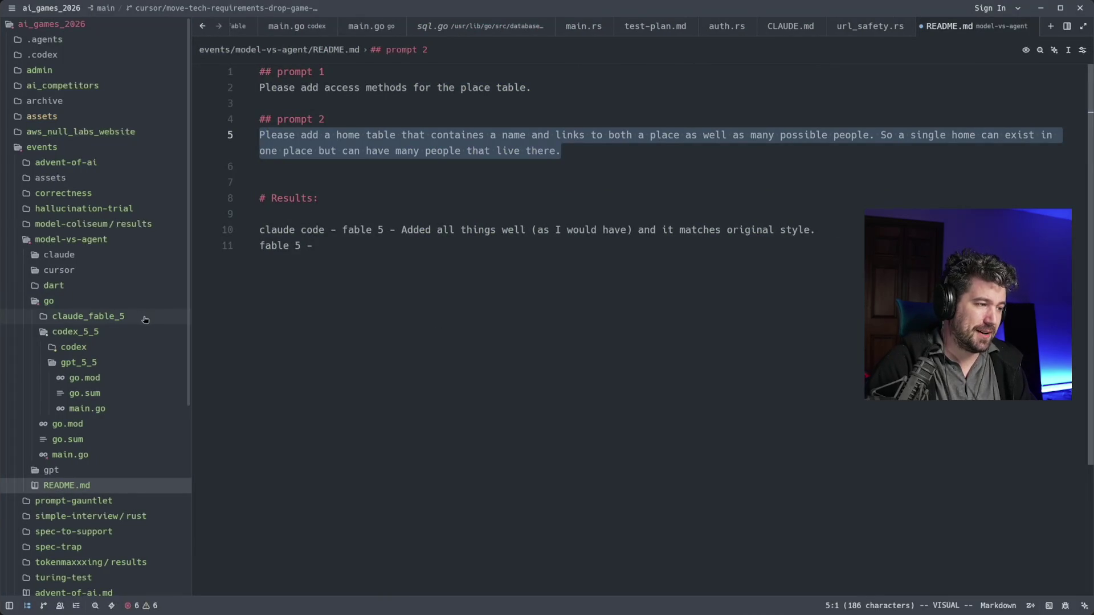
# Open claude_fable_5/main.go and step through its Person, Place and Home structs
pyautogui.click(128, 316)
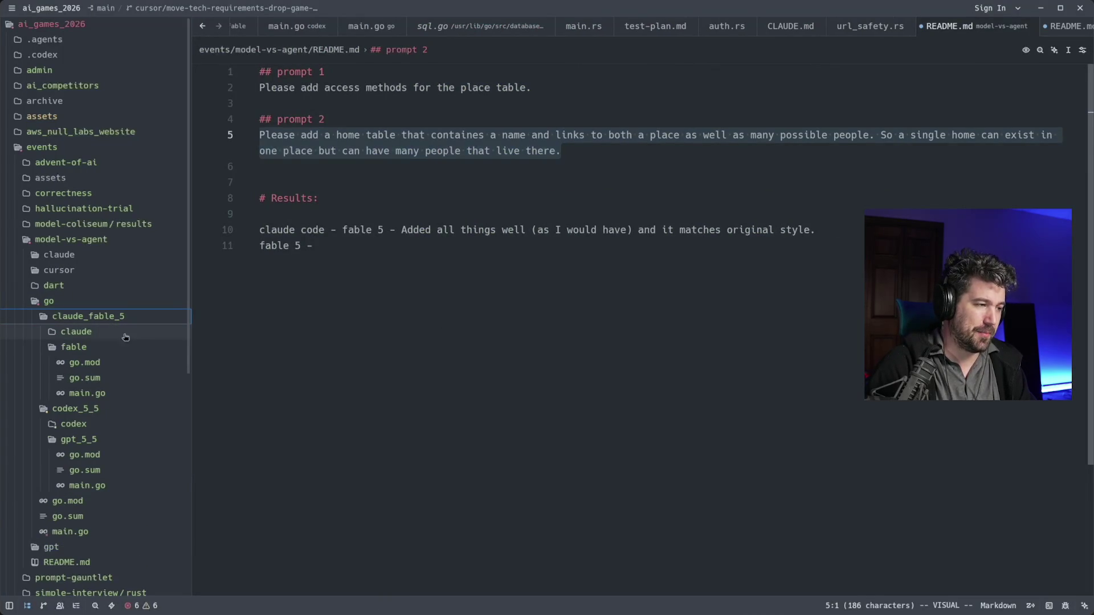
pyautogui.click(113, 395)
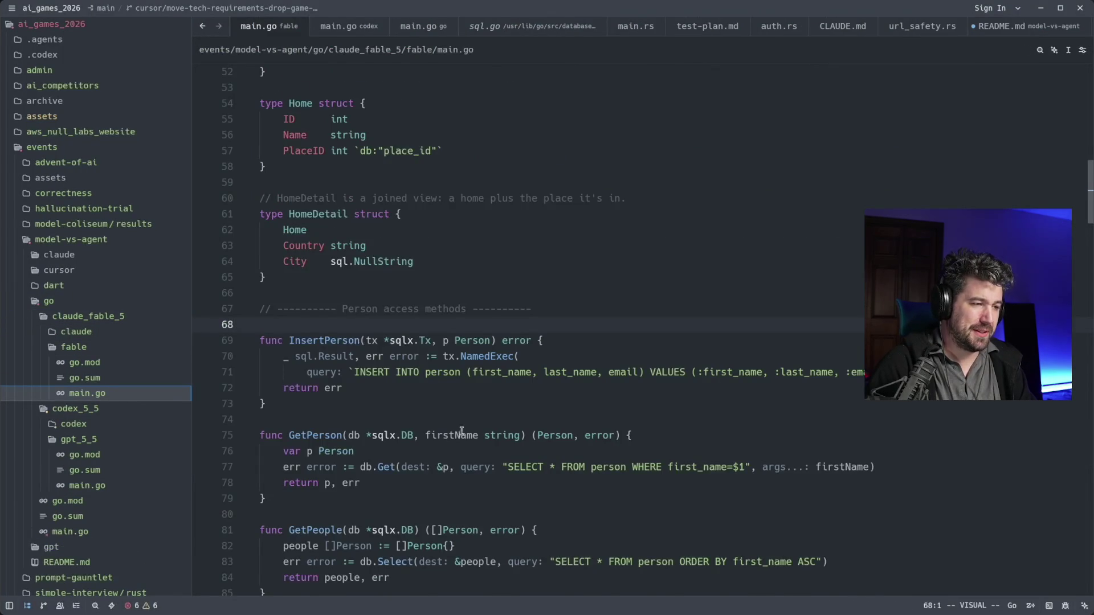
pyautogui.scroll(-4, 462, 432)
pyautogui.scroll(5, 457, 425)
pyautogui.scroll(4, 457, 426)
pyautogui.scroll(1, 457, 428)
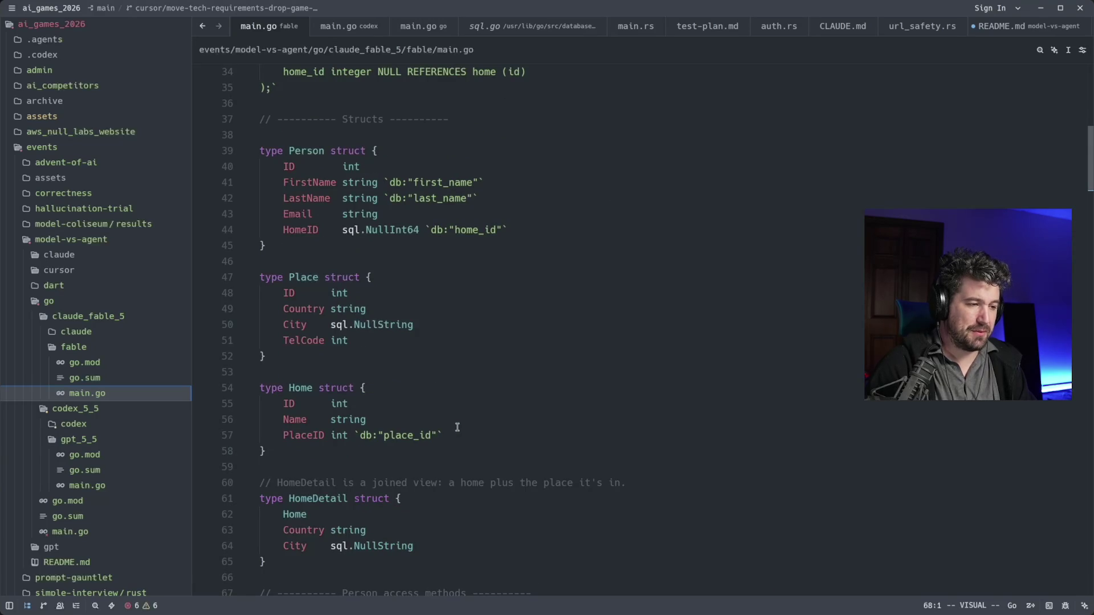
pyautogui.click(511, 451)
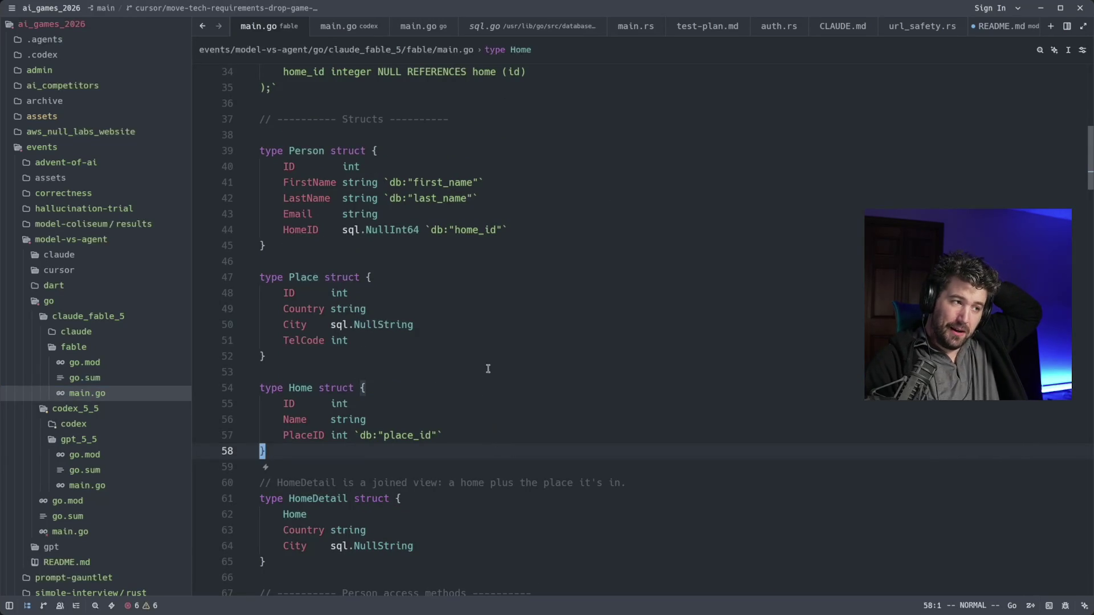
pyautogui.click(317, 281)
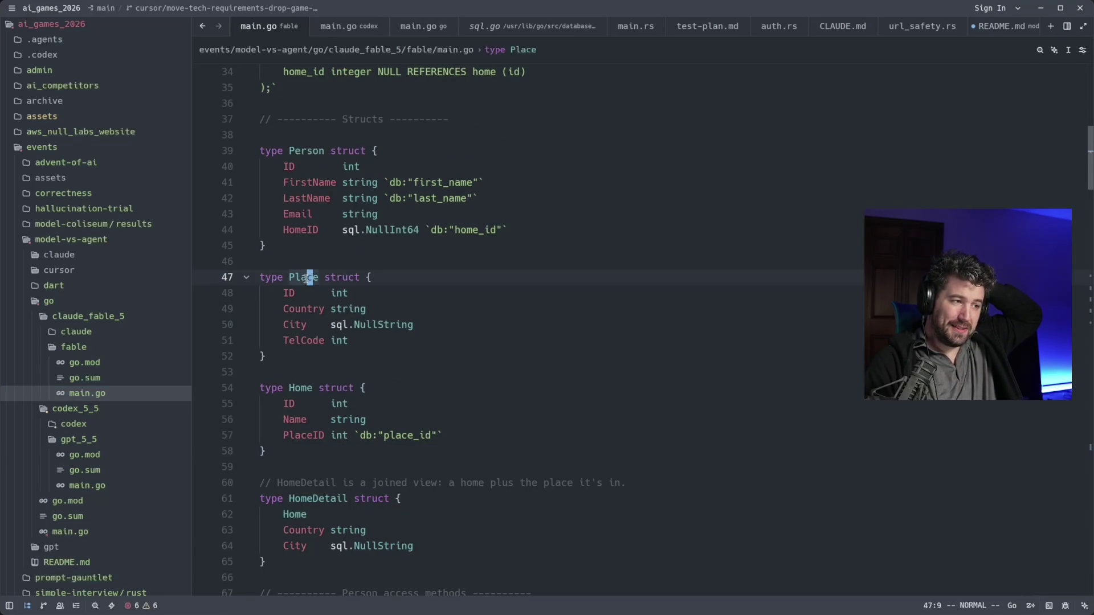
pyautogui.click(316, 173)
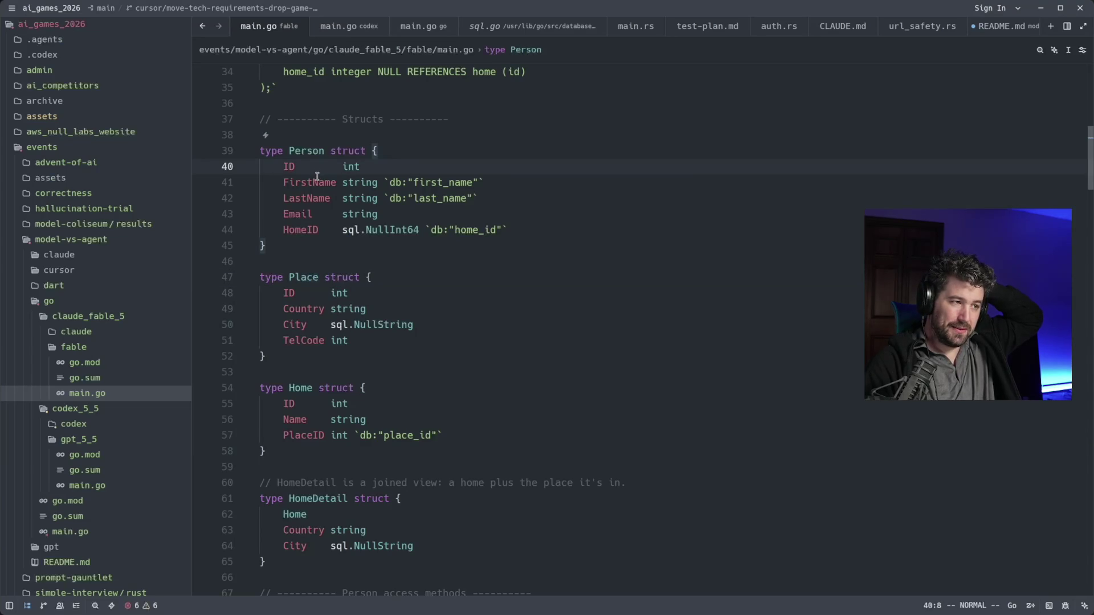
pyautogui.click(345, 403)
pyautogui.press('k')
pyautogui.press('k')
pyautogui.press('k')
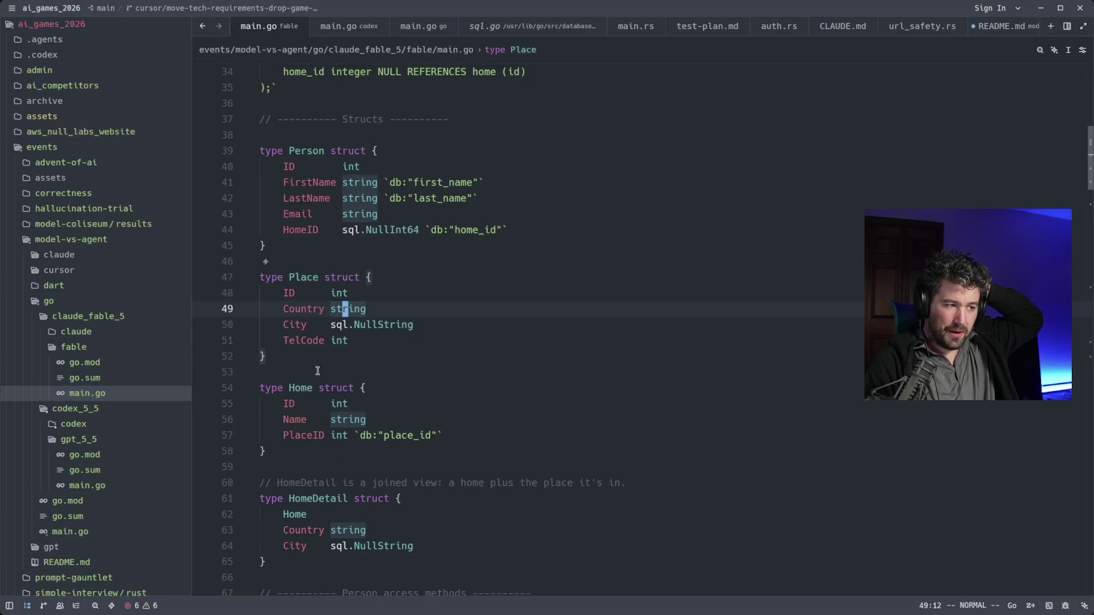
# Inspect the Person HomeID field's home_id tag and NullInt64 type details
pyautogui.click(348, 167)
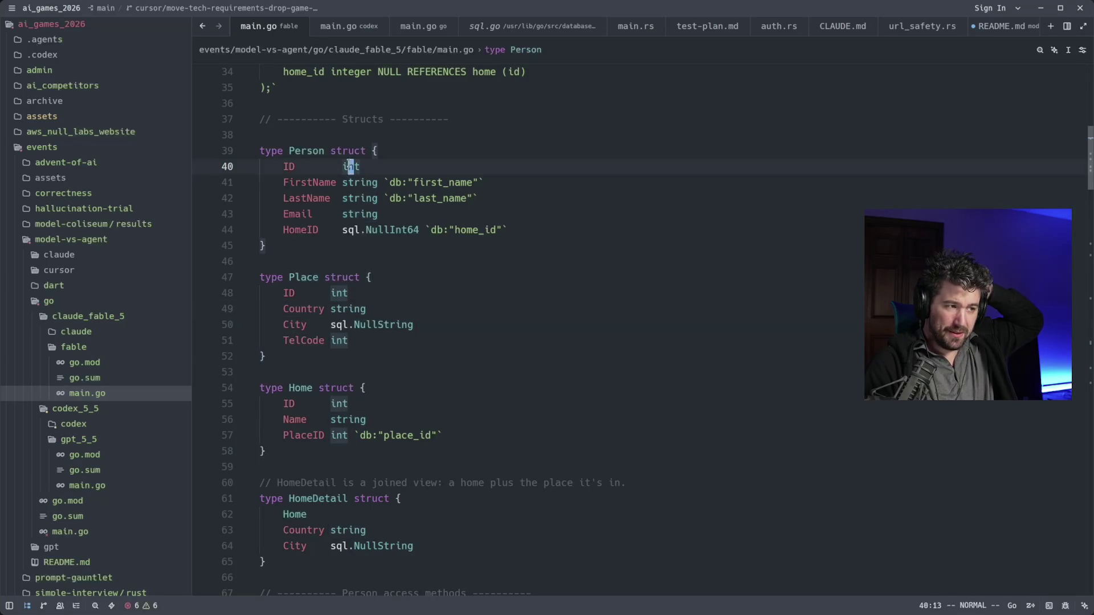
pyautogui.click(322, 229)
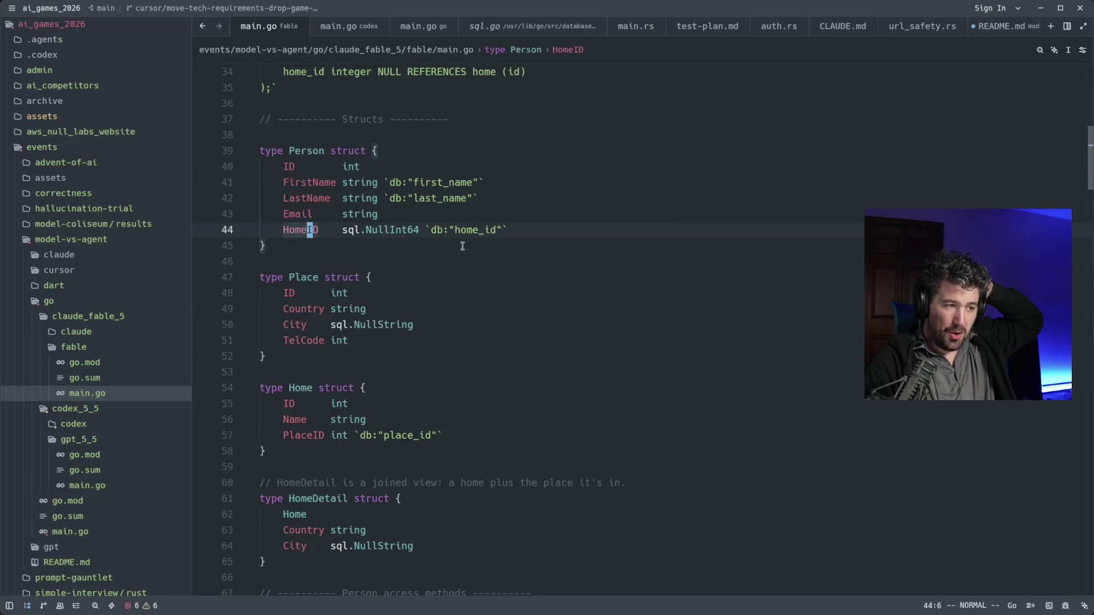
pyautogui.click(455, 230)
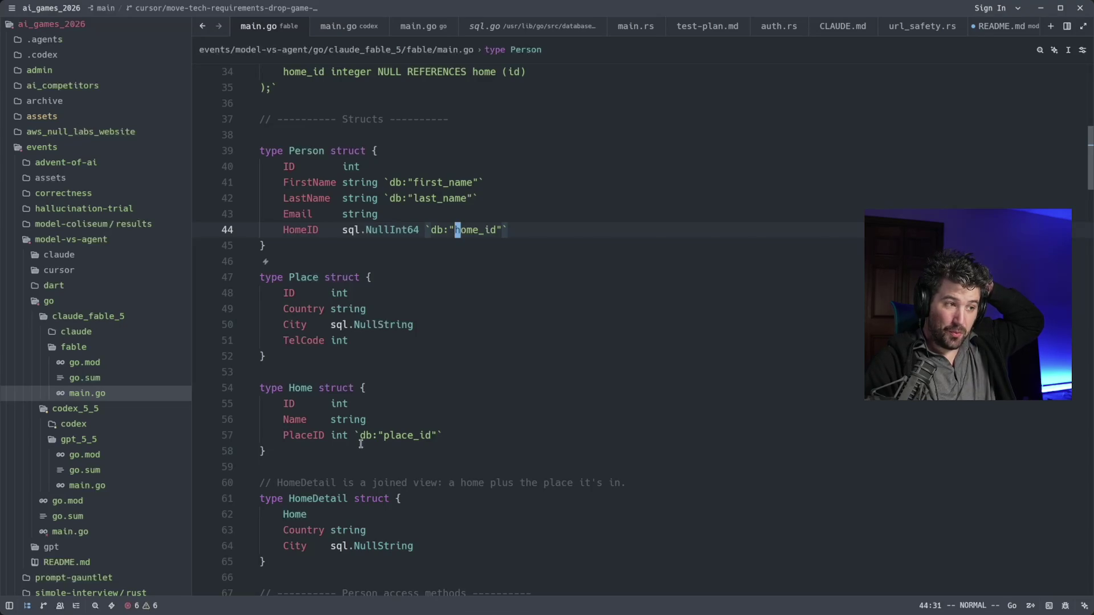
pyautogui.doubleClick(402, 229)
pyautogui.moveTo(392, 230)
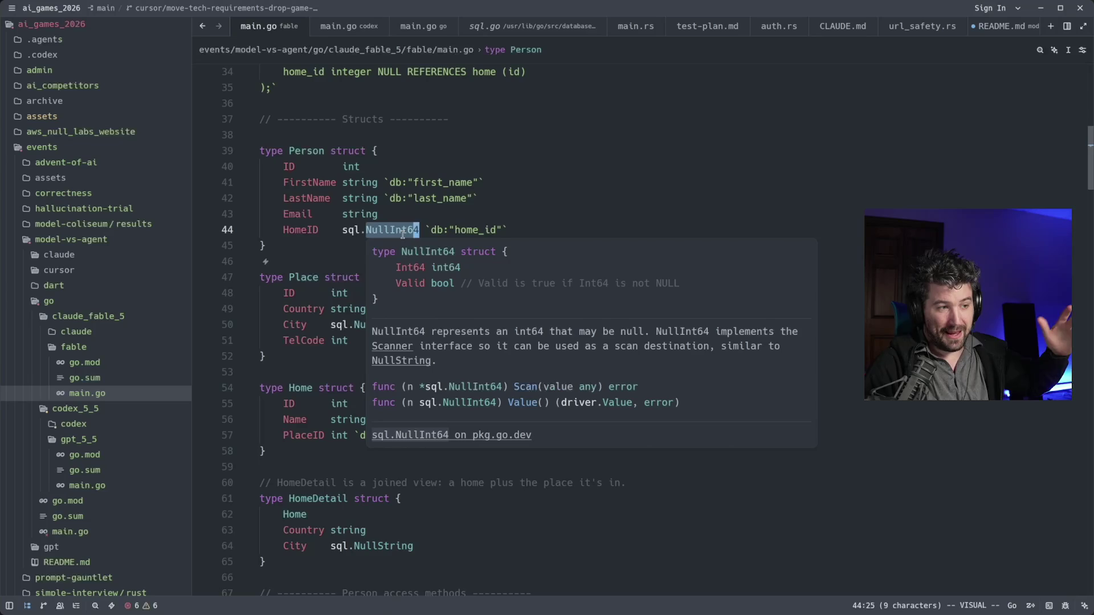
pyautogui.click(440, 230)
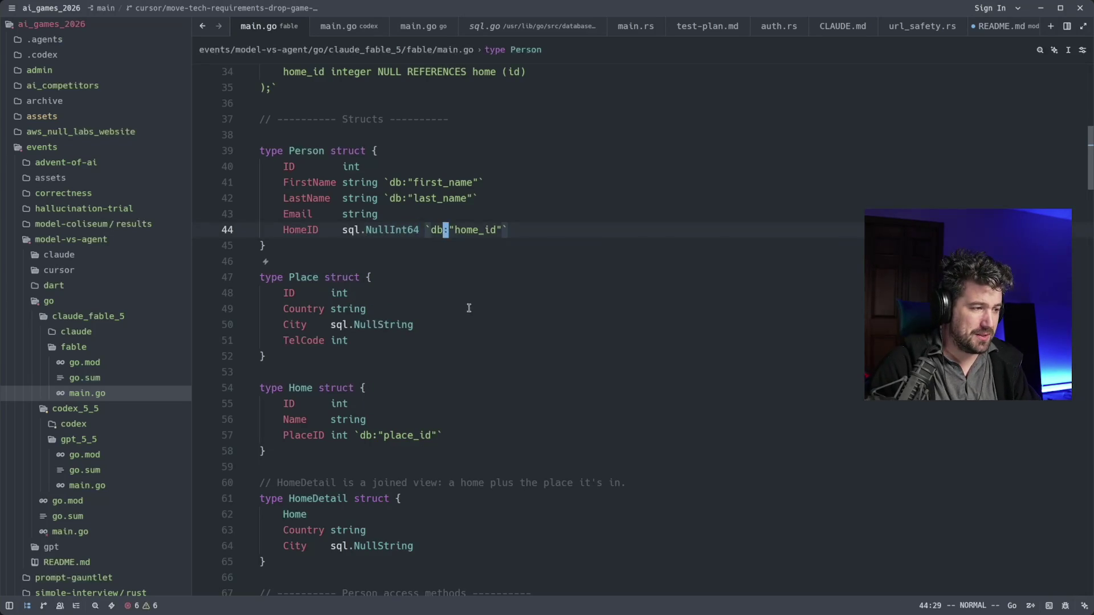
# Glance at the workspace overview, then open the base go/main.go at main()
pyautogui.press('super')
pyautogui.click(274, 491)
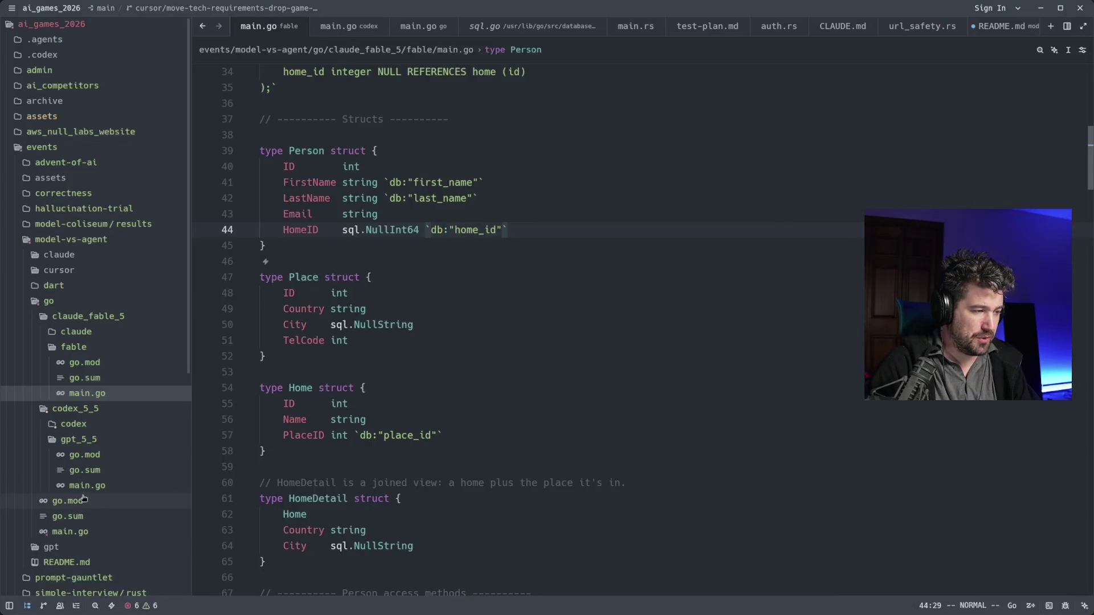
pyautogui.click(70, 532)
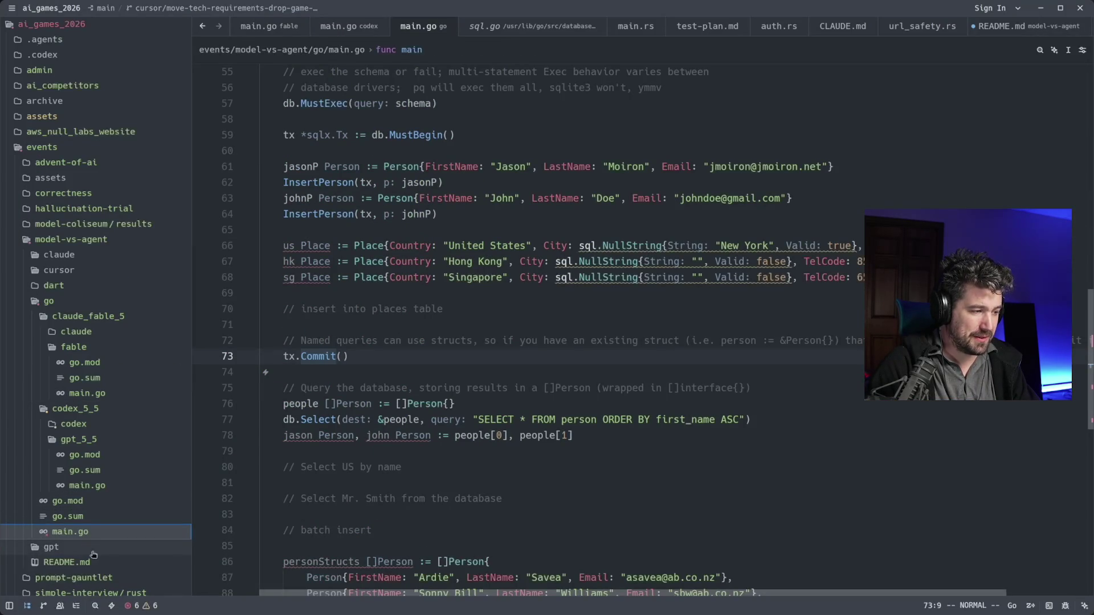
# Reread prompt 2 in the README, marking the single-home and many-people phrases
pyautogui.click(93, 565)
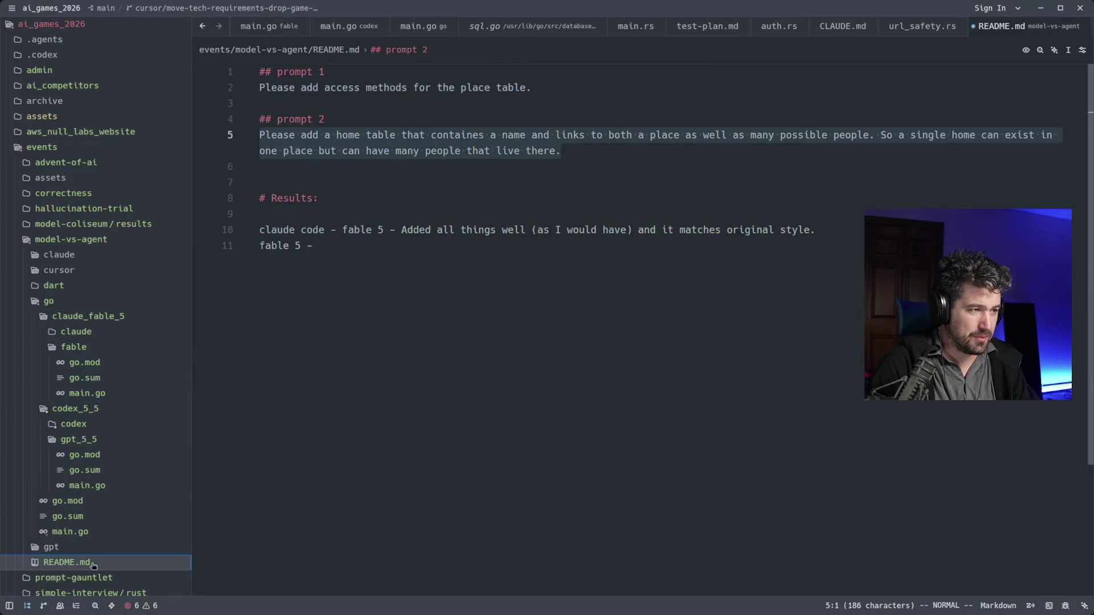
pyautogui.click(343, 150)
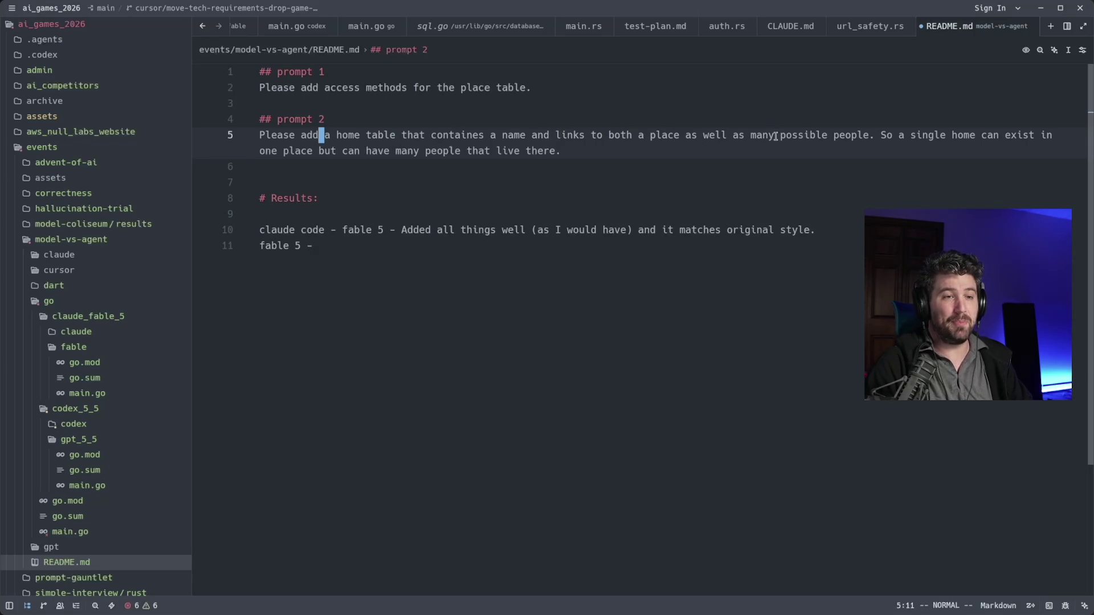
pyautogui.click(850, 136)
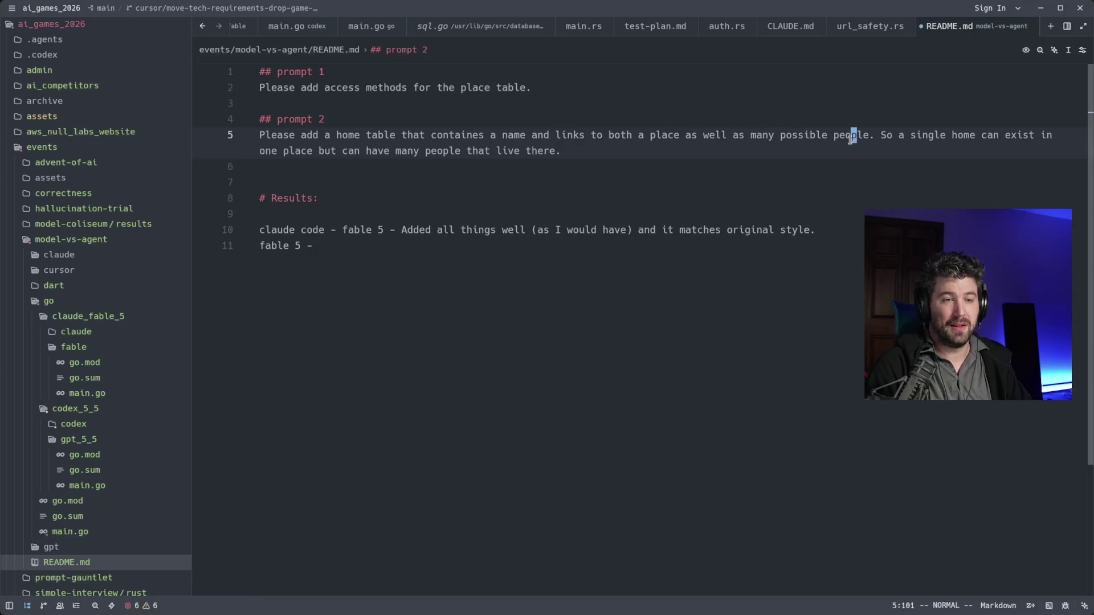
pyautogui.moveTo(883, 136); pyautogui.dragTo(1011, 135)
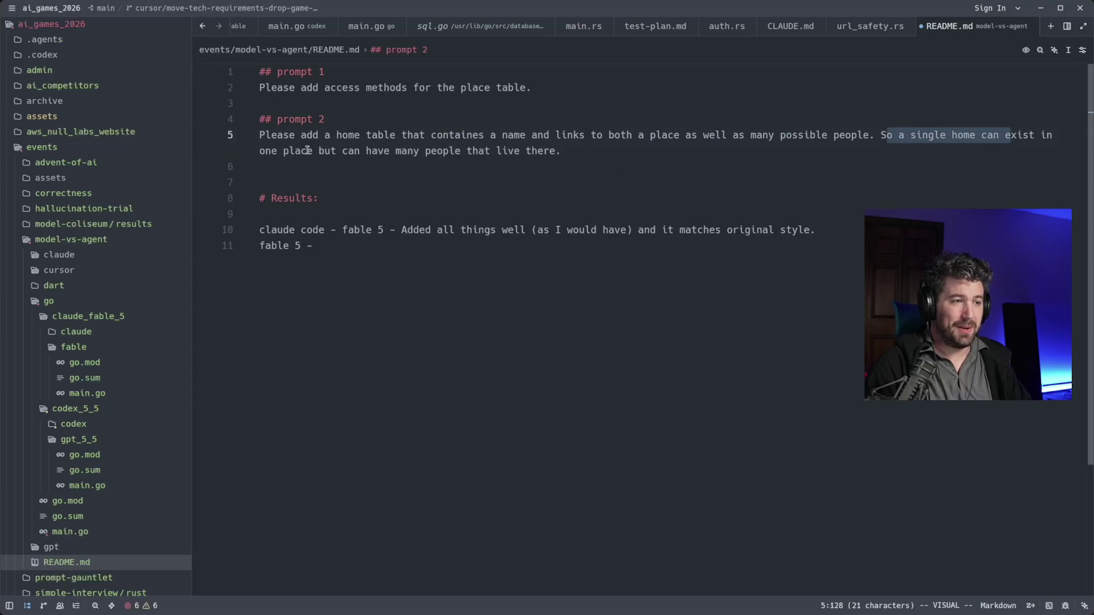
pyautogui.moveTo(309, 150); pyautogui.dragTo(553, 150)
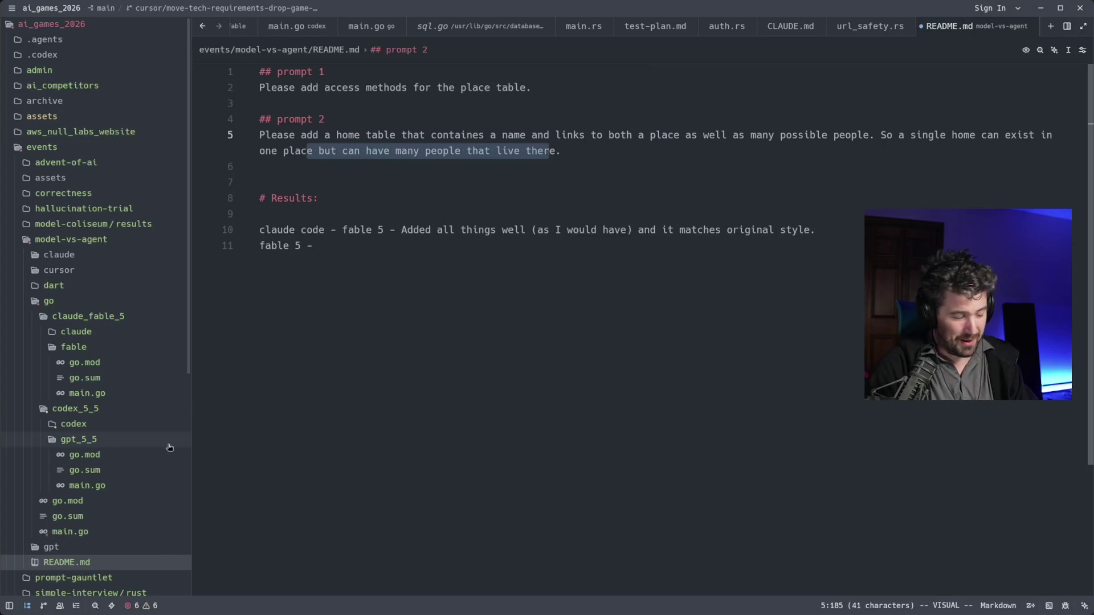
# Adjust the marked README text, then clear the selection in ChatGPT's schema code block
pyautogui.press('Escape')
pyautogui.press('v')
pyautogui.press('w')
pyautogui.press('w')
pyautogui.press('w')
pyautogui.press('w')
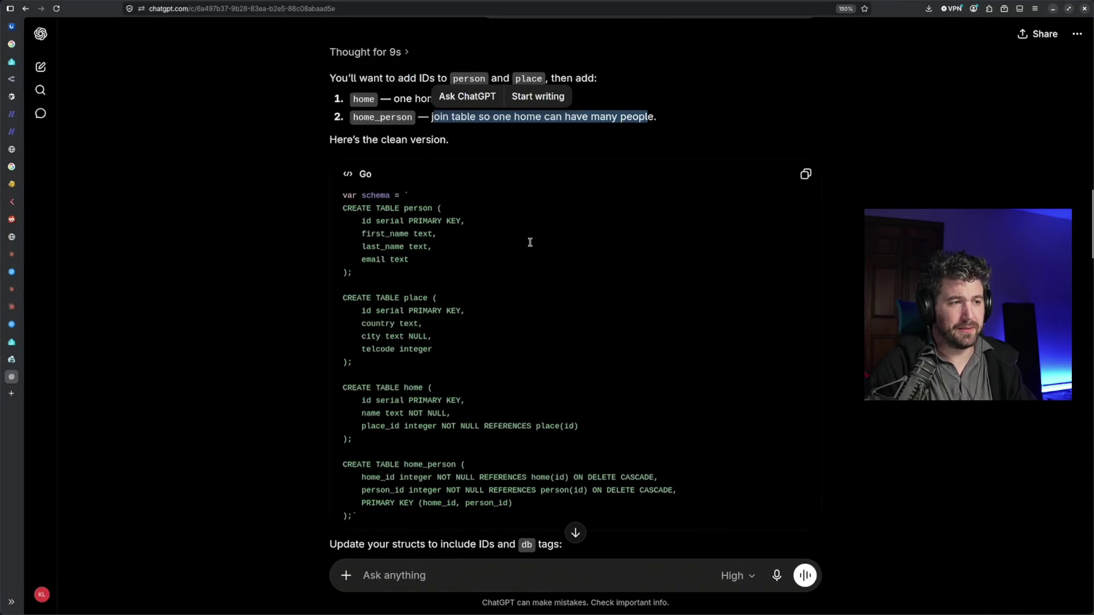
pyautogui.scroll(-3, 528, 242)
pyautogui.moveTo(519, 369)
pyautogui.mouseDown()
pyautogui.moveTo(474, 192)
pyautogui.moveTo(500, 76)
pyautogui.mouseUp()
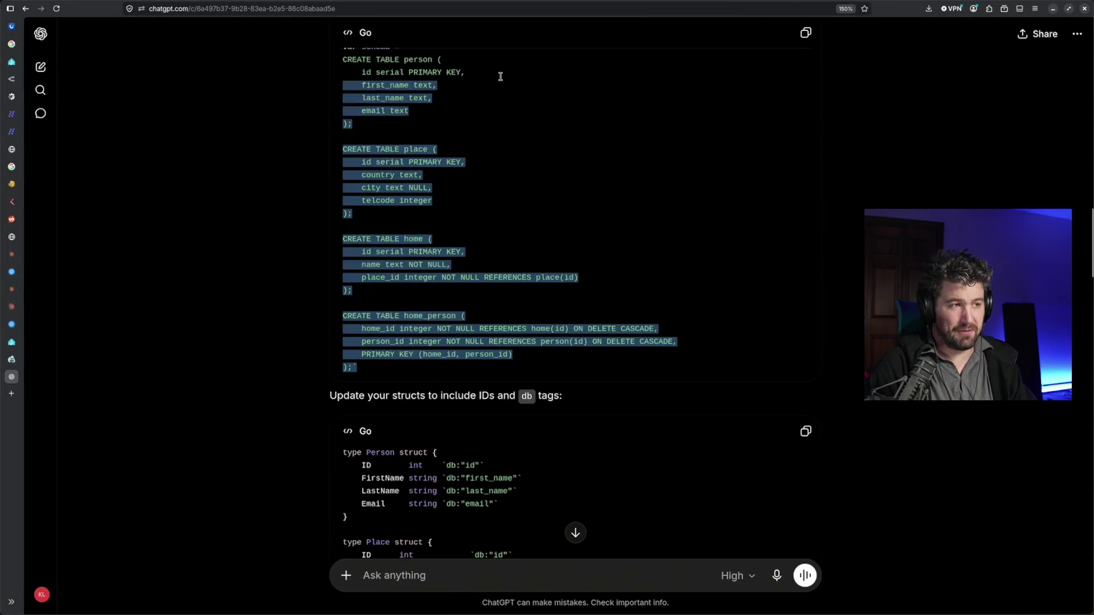
pyautogui.click(473, 324)
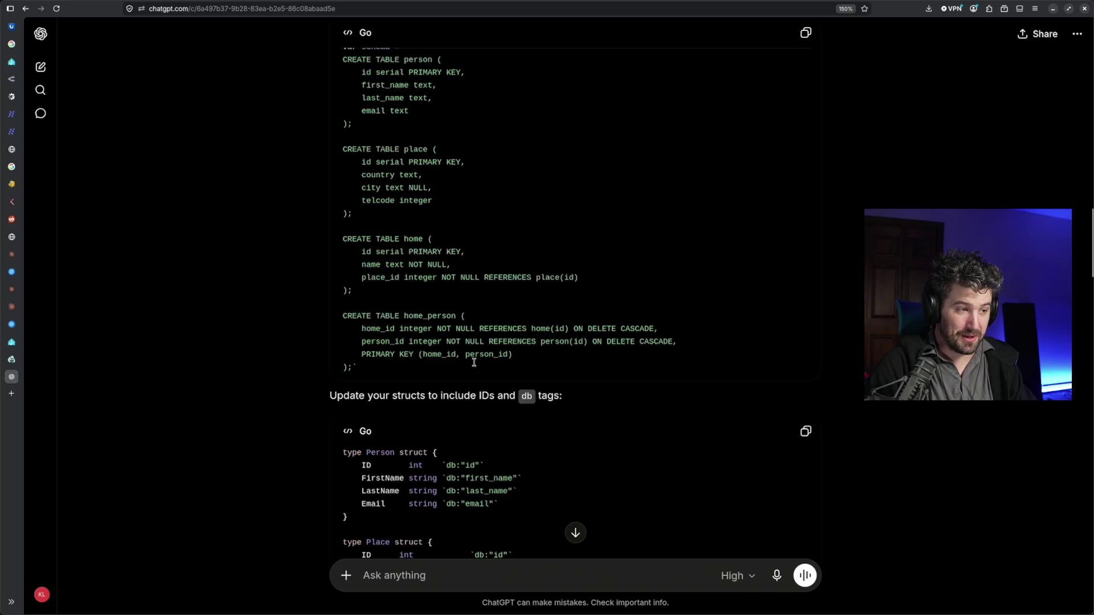
pyautogui.scroll(-2, 481, 333)
pyautogui.scroll(-3, 481, 333)
pyautogui.scroll(-3, 483, 334)
pyautogui.scroll(-5, 483, 336)
pyautogui.scroll(-5, 484, 336)
pyautogui.scroll(-5, 485, 410)
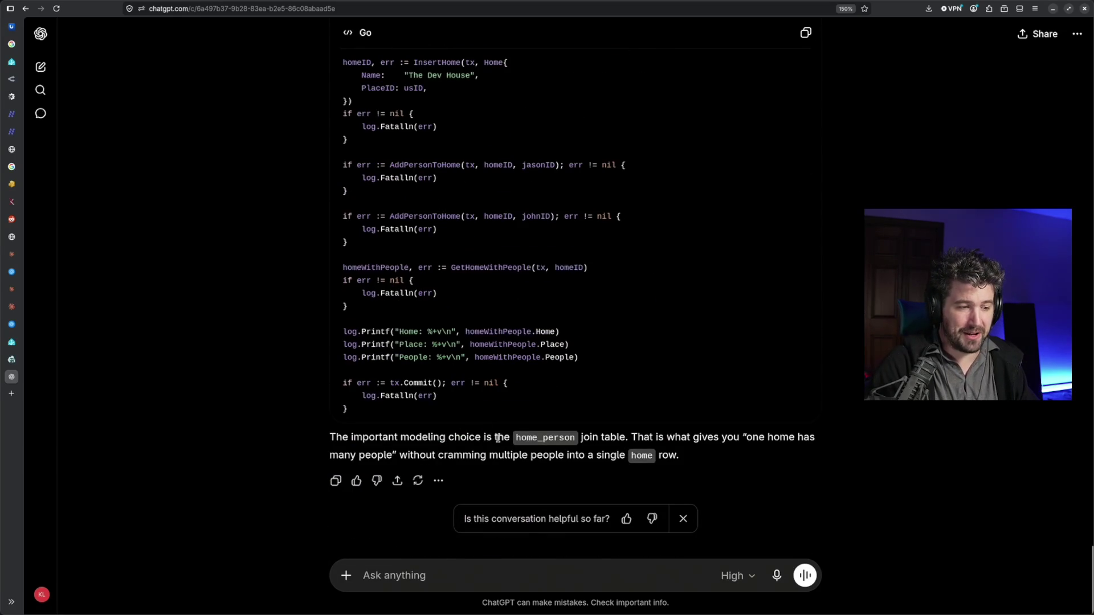
pyautogui.write('please put this all in one file')
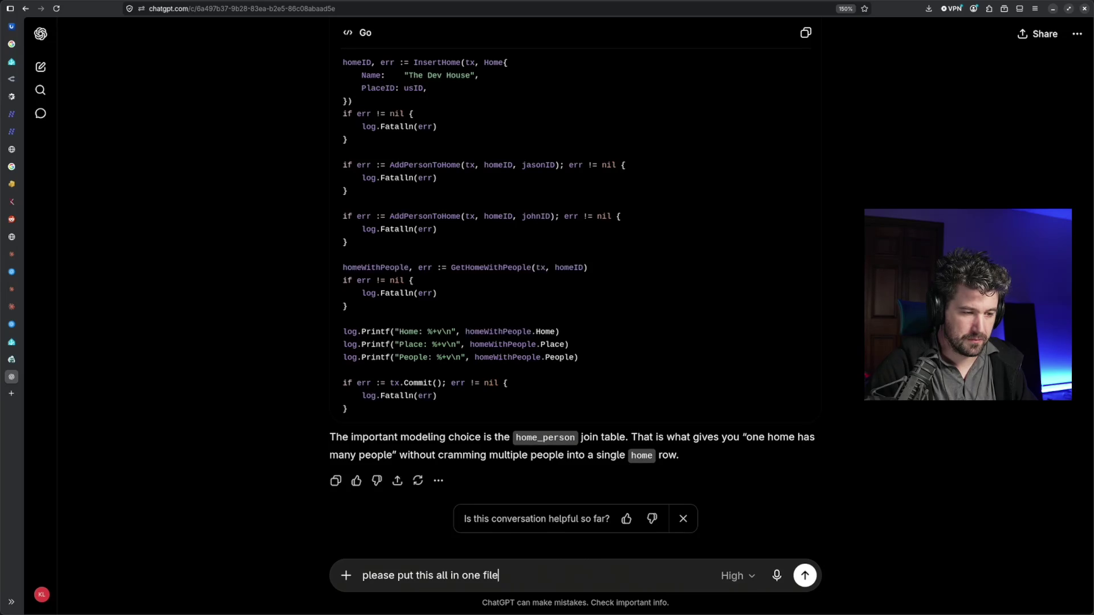
# Send the one-file request and switch windows to the Home Assistant Voice article
pyautogui.press('Return')
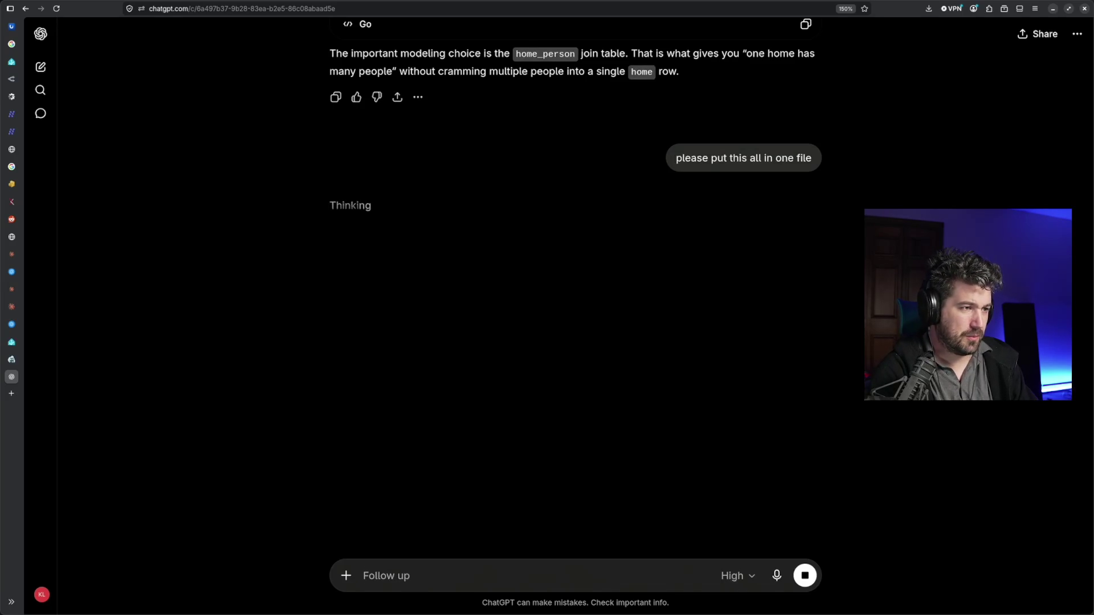
pyautogui.hotkey('alt', 'Tab')
pyautogui.press('super+Left')
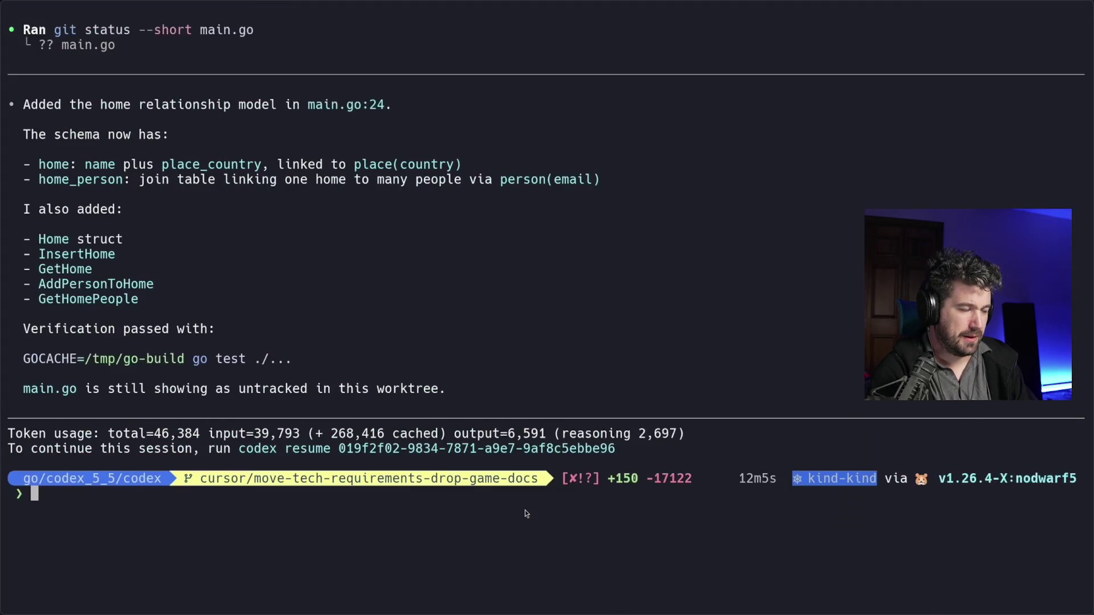
pyautogui.press('super+Right')
pyautogui.press('super+Right')
pyautogui.press('super+Left')
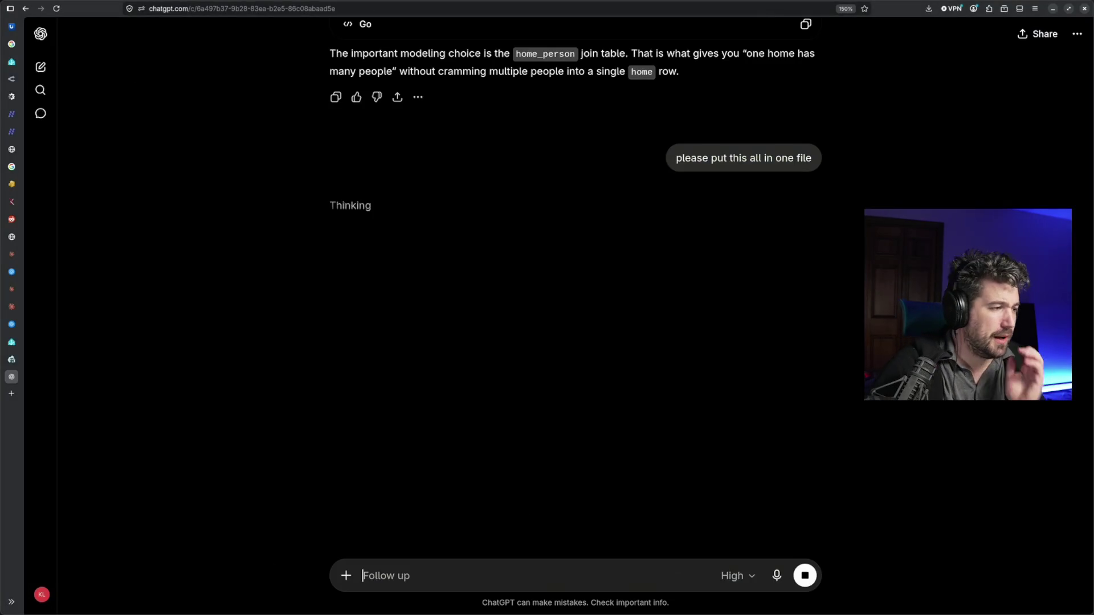
pyautogui.press('super+Left')
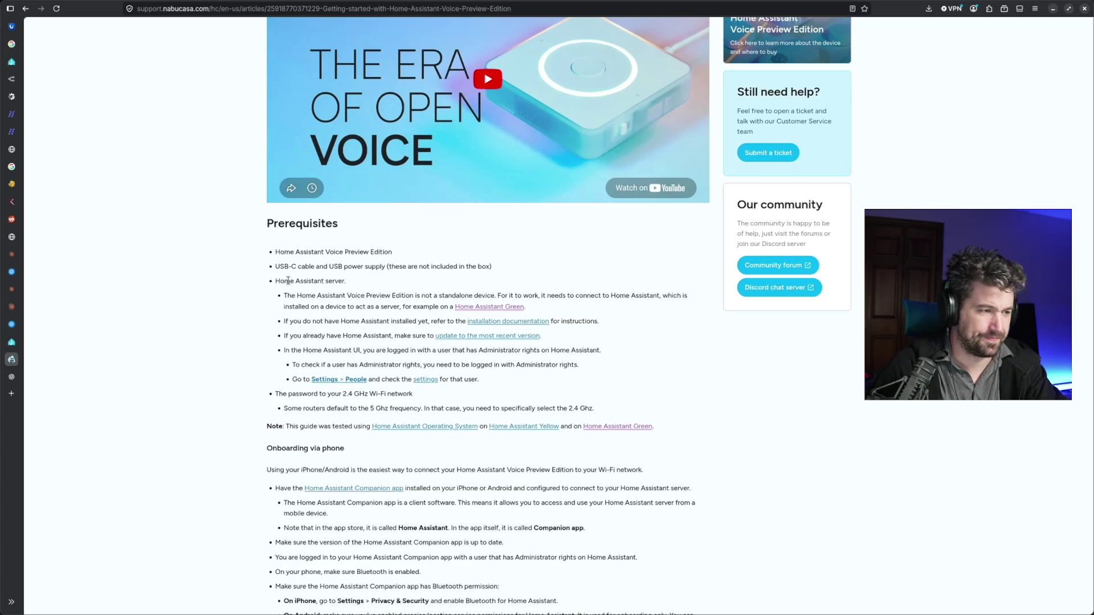
pyautogui.moveTo(329, 296); pyautogui.dragTo(489, 298)
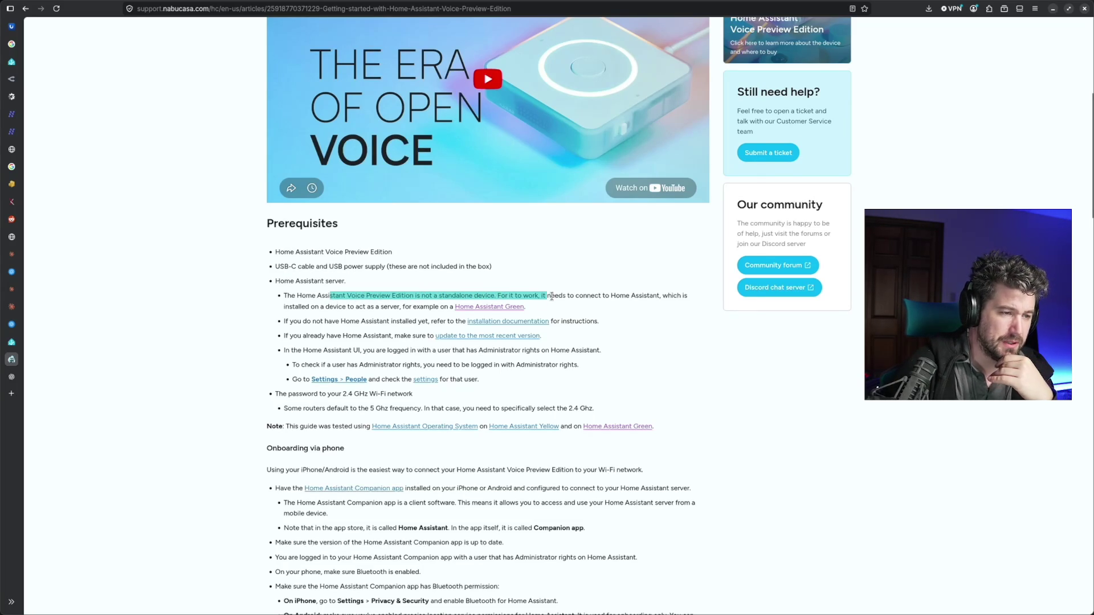
pyautogui.moveTo(489, 298); pyautogui.dragTo(659, 295)
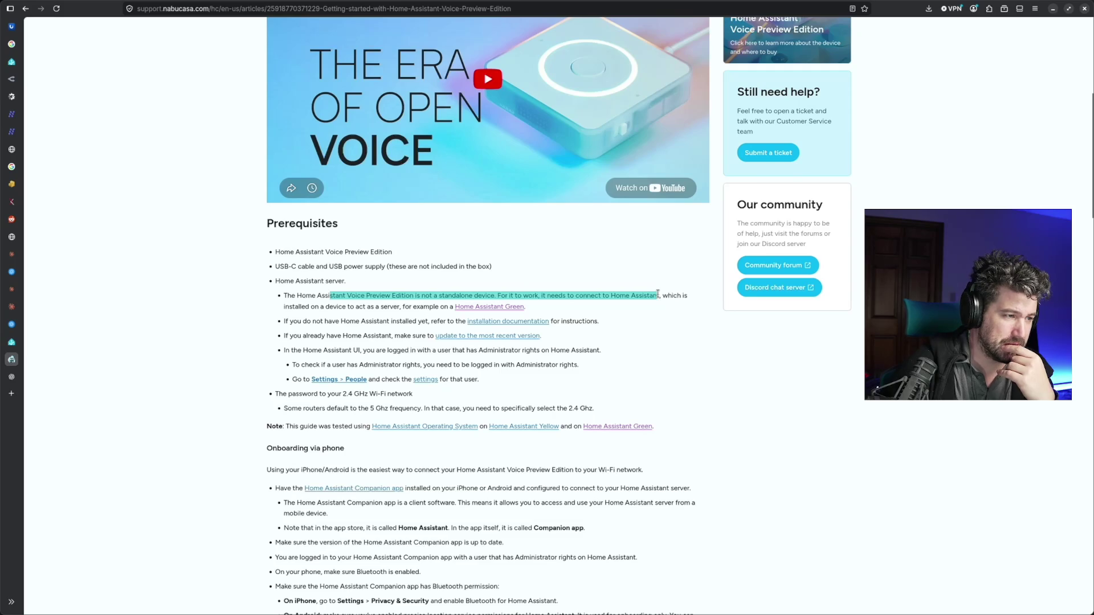
pyautogui.moveTo(347, 306); pyautogui.dragTo(403, 306)
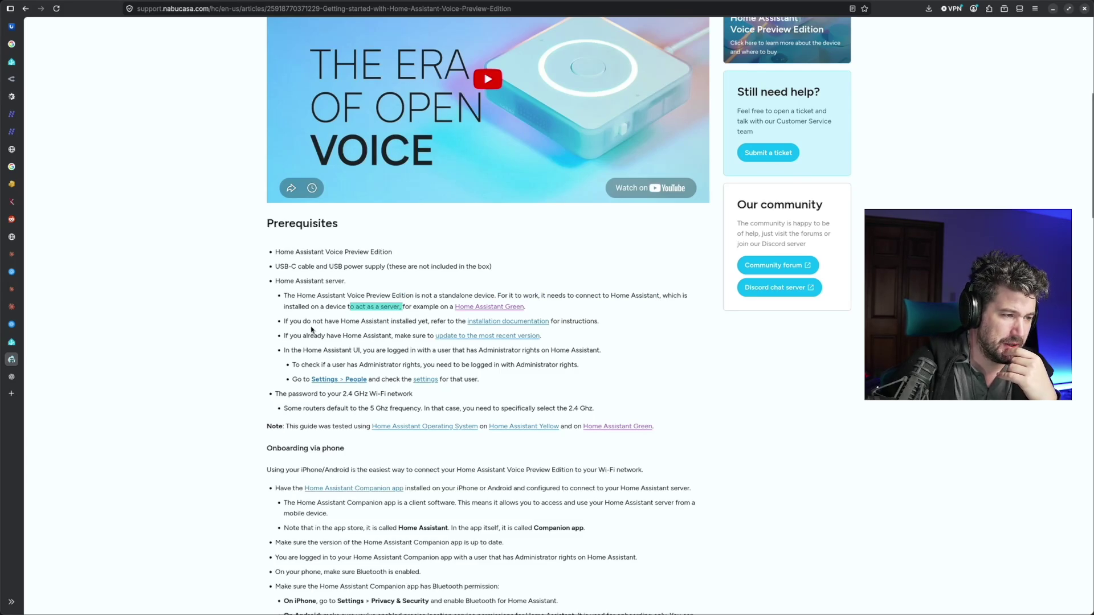
pyautogui.moveTo(307, 321); pyautogui.dragTo(379, 323)
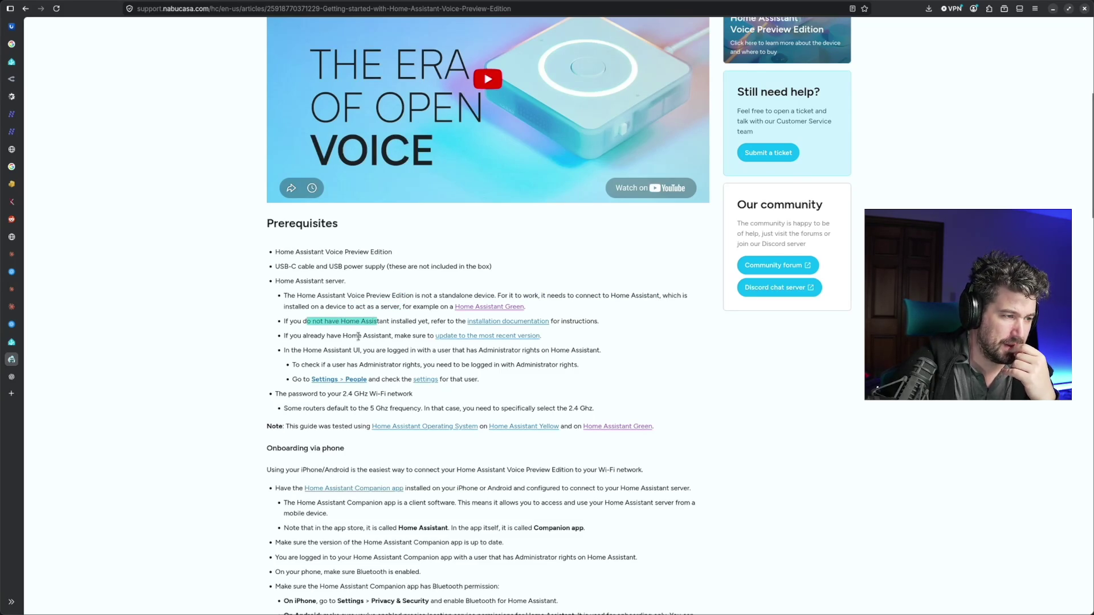
pyautogui.click(314, 337)
pyautogui.moveTo(313, 337); pyautogui.dragTo(385, 336)
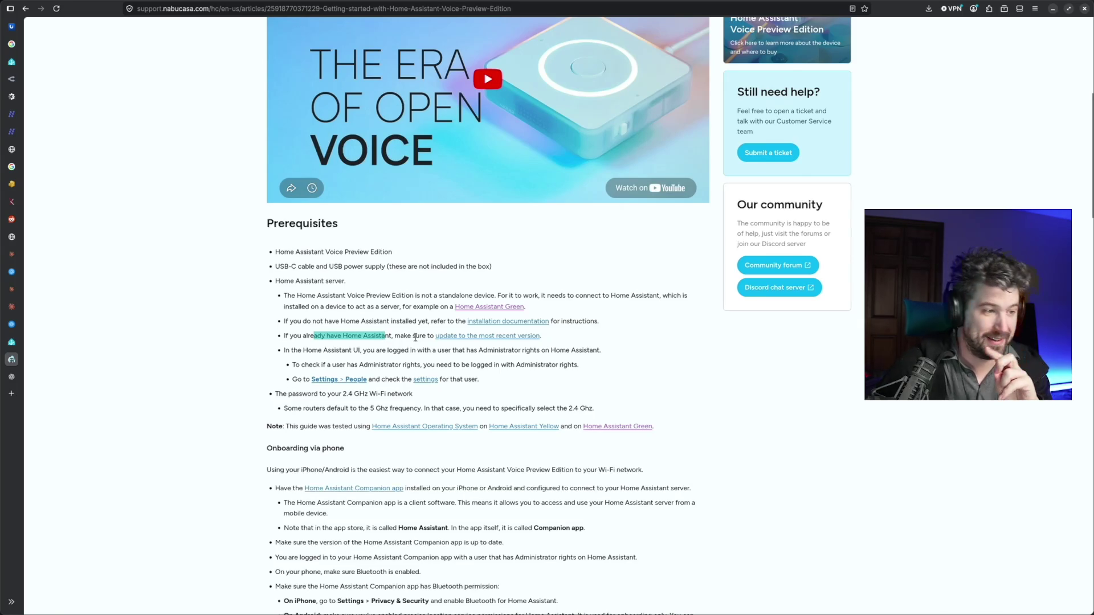
pyautogui.moveTo(305, 351); pyautogui.dragTo(542, 350)
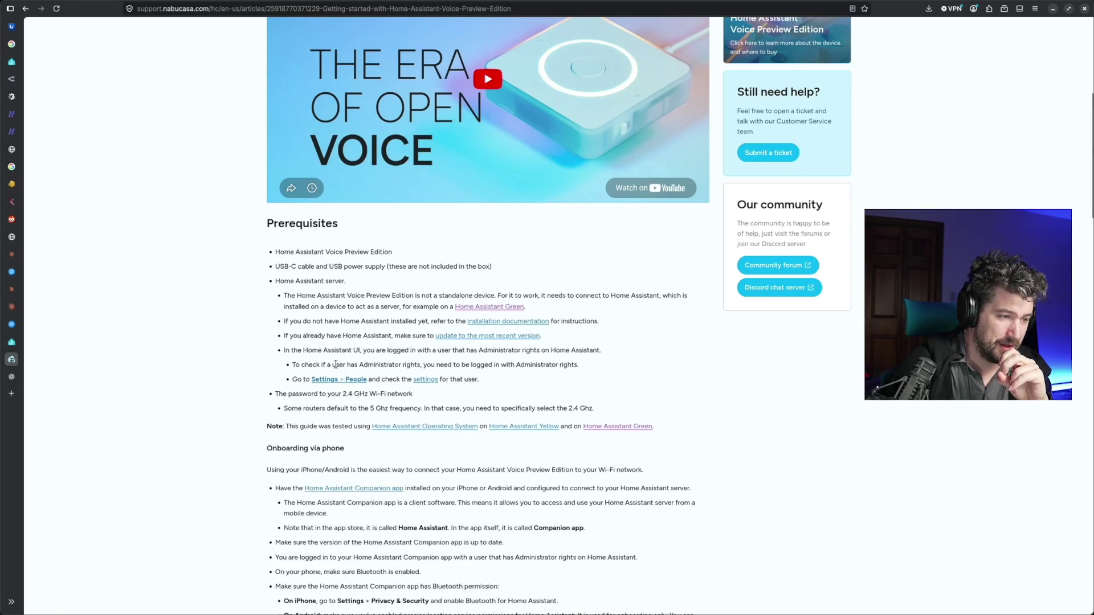
pyautogui.moveTo(334, 364); pyautogui.dragTo(465, 364)
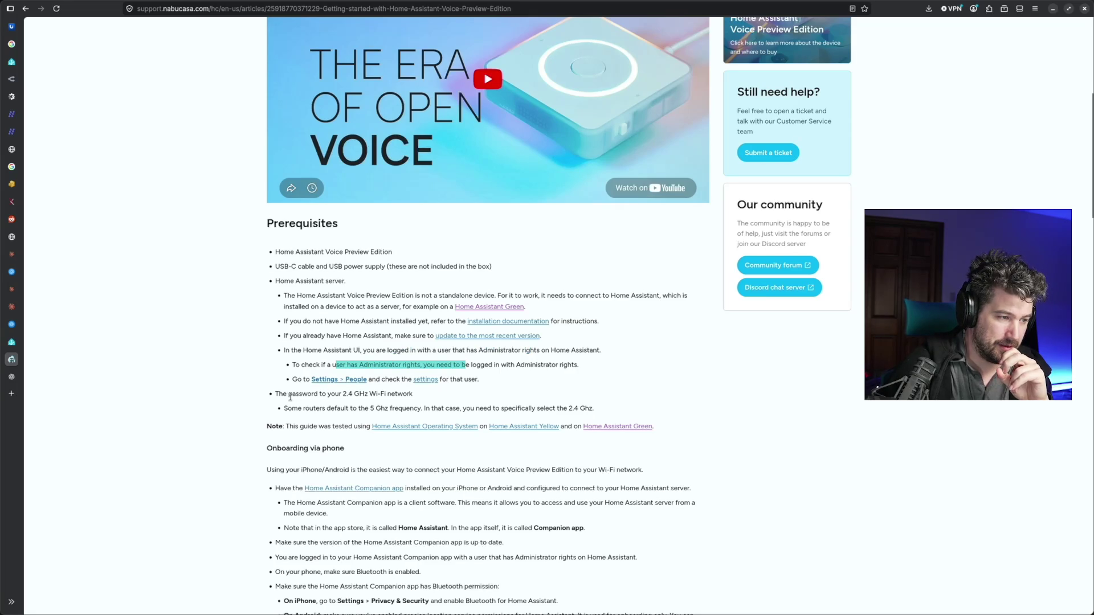
pyautogui.moveTo(289, 395); pyautogui.dragTo(401, 395)
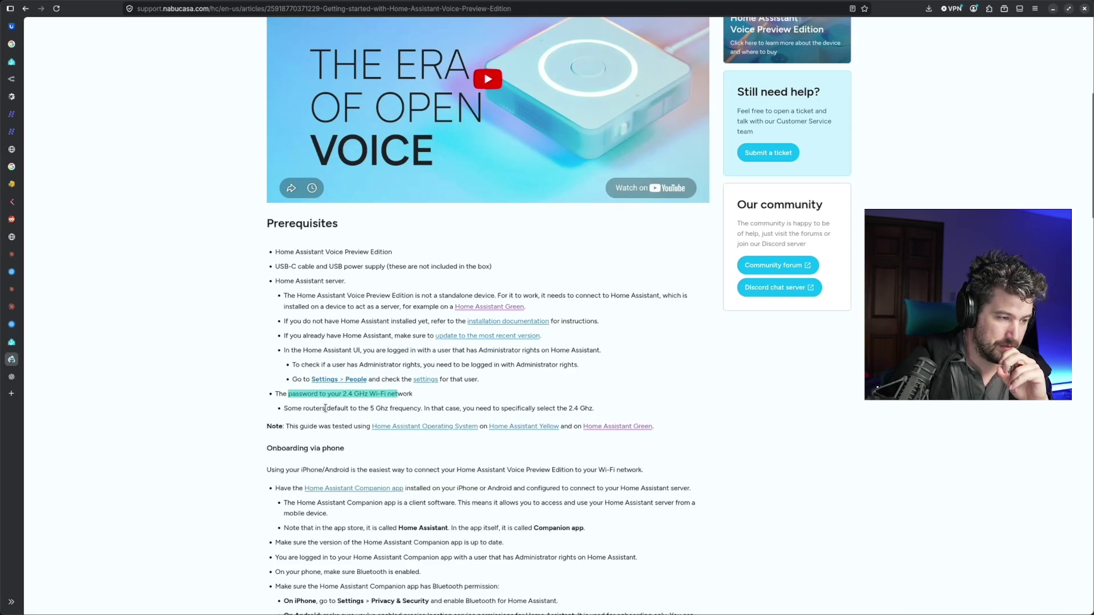
pyautogui.moveTo(309, 409); pyautogui.dragTo(390, 407)
pyautogui.moveTo(300, 425); pyautogui.dragTo(332, 426)
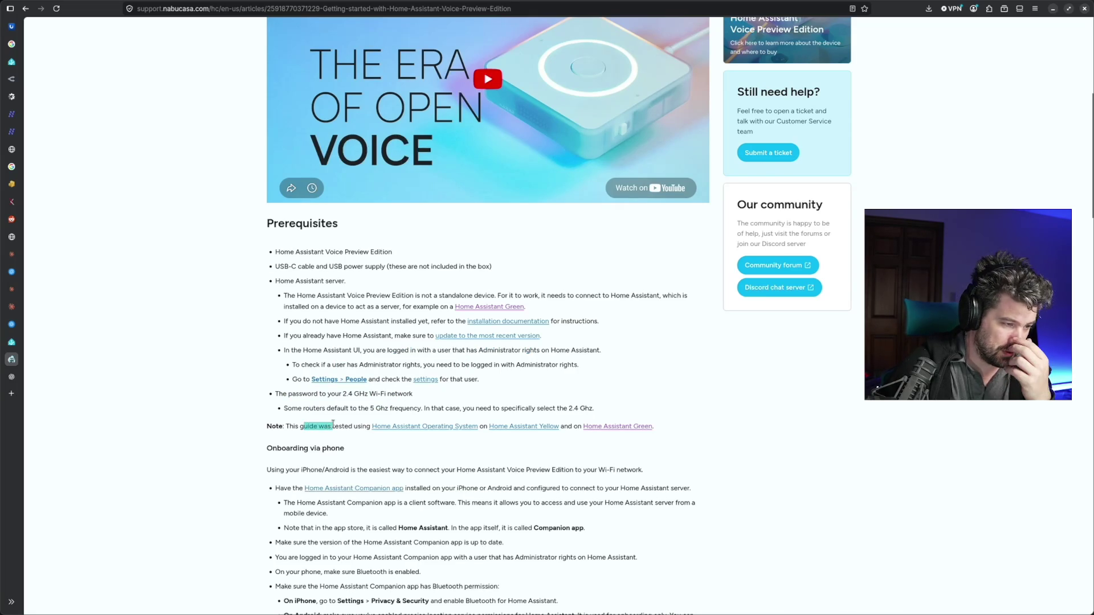
pyautogui.scroll(-3, 343, 446)
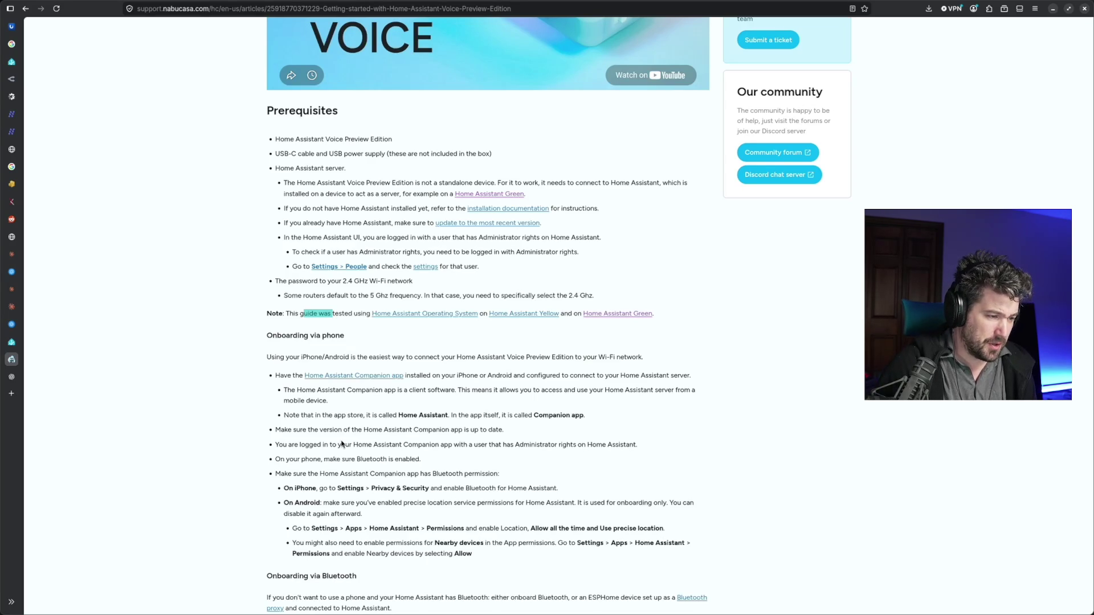
# Mark the Bluetooth-enabled requirement before reading the Wi-Fi connection steps
pyautogui.moveTo(342, 460); pyautogui.dragTo(421, 460)
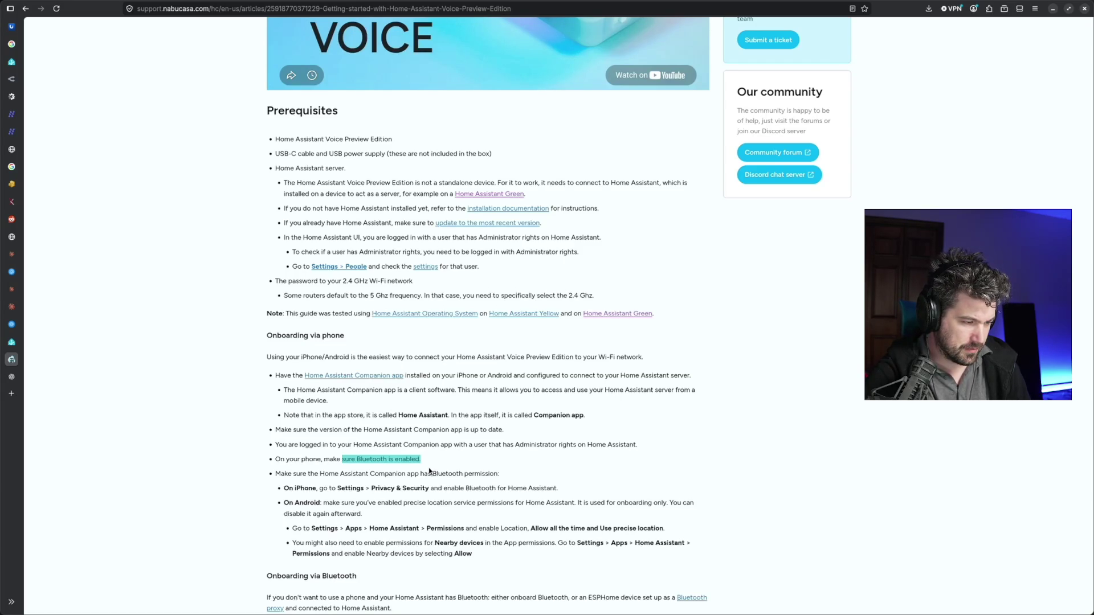
pyautogui.scroll(-3, 429, 471)
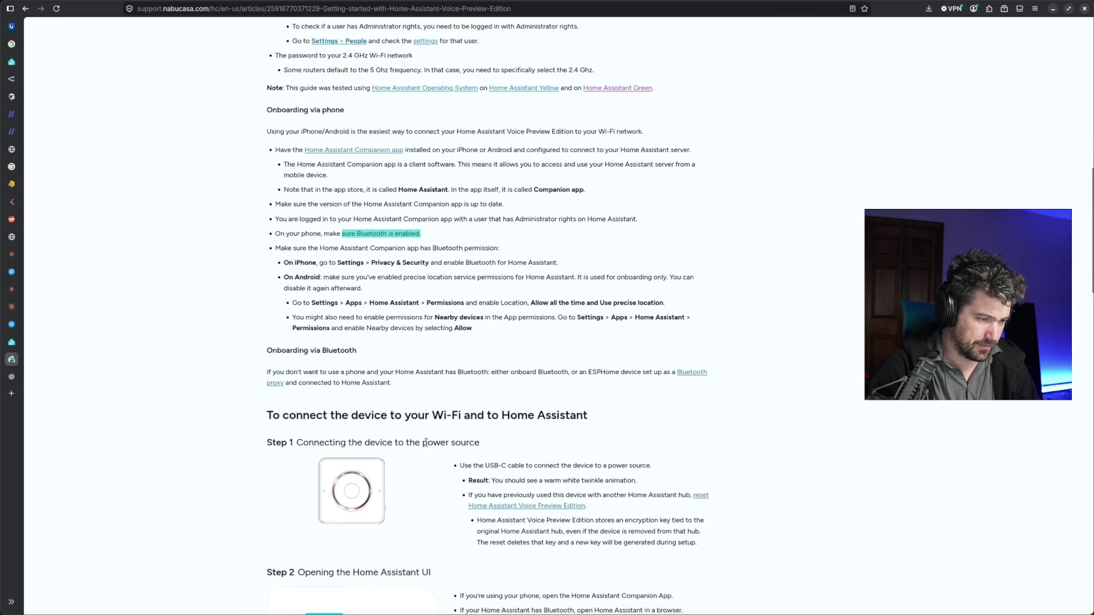
# Zoom the article to 130% and read steps 2–4 on Improv via BLE and Wi-Fi credentials
pyautogui.hotkey('ctrl', '+')
pyautogui.hotkey('ctrl', '+')
pyautogui.hotkey('ctrl', '+')
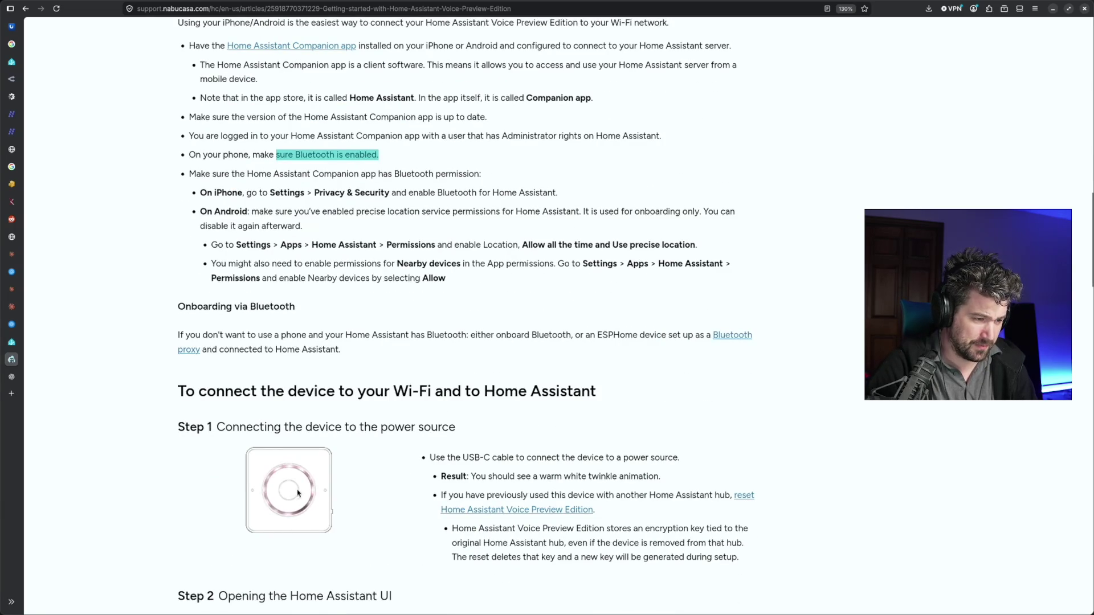
pyautogui.scroll(-2, 330, 494)
pyautogui.scroll(-2, 330, 493)
pyautogui.scroll(-2, 330, 493)
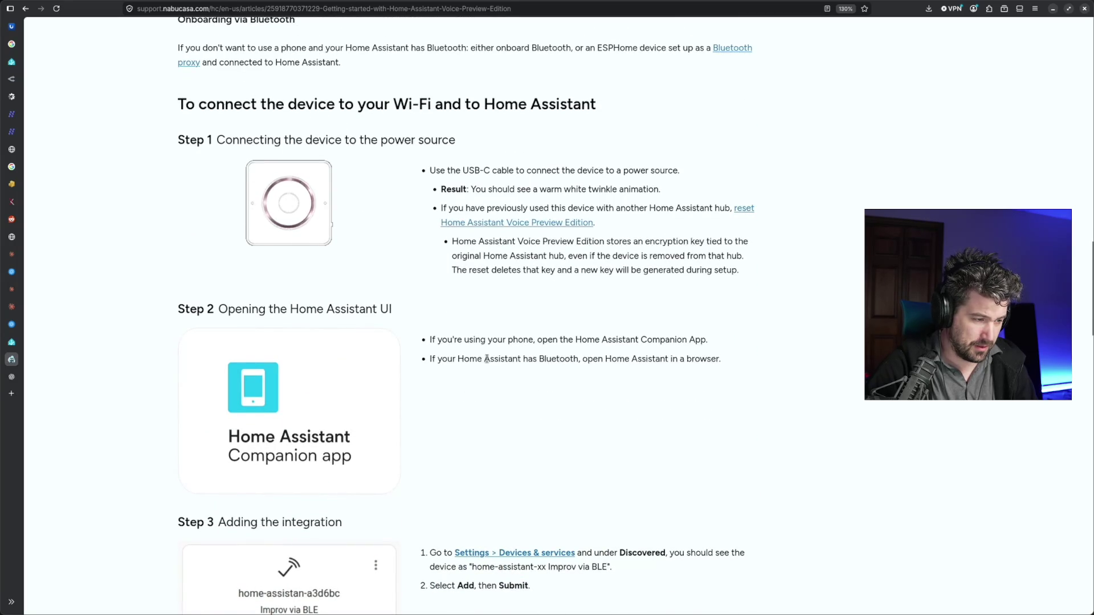
pyautogui.scroll(-2, 486, 359)
pyautogui.scroll(-1, 486, 359)
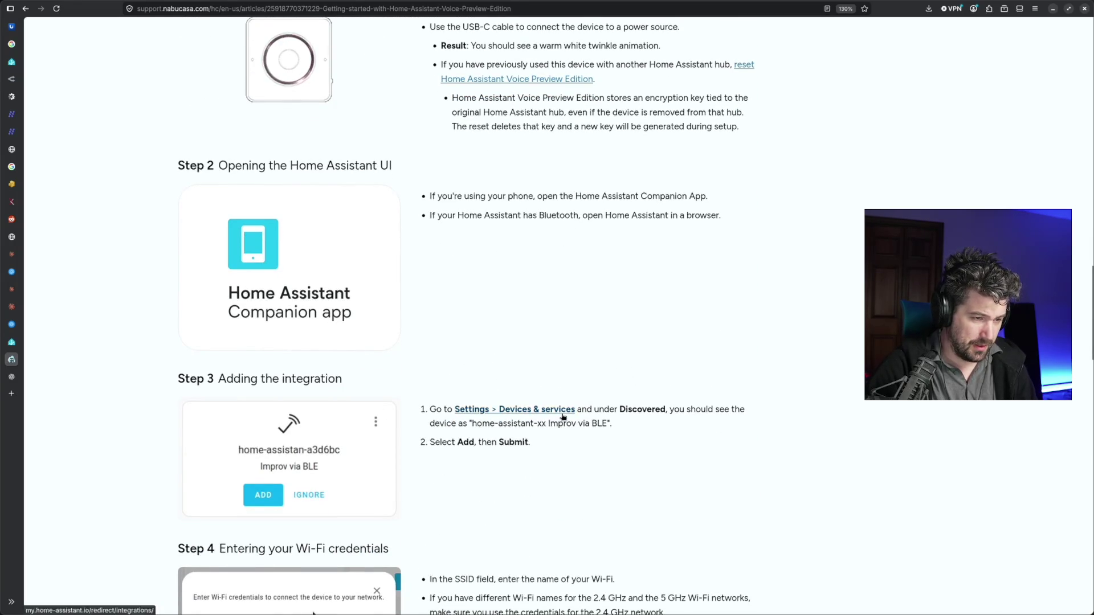
pyautogui.scroll(5, 562, 416)
pyautogui.scroll(-3, 537, 318)
pyautogui.scroll(-5, 537, 318)
pyautogui.scroll(-4, 537, 334)
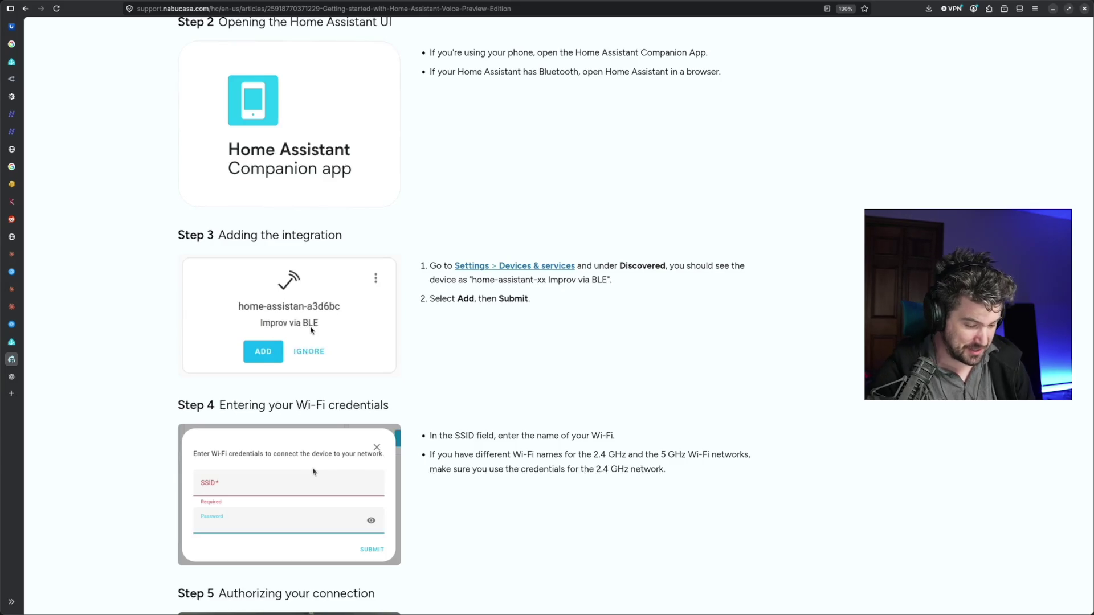
pyautogui.scroll(-2, 534, 249)
pyautogui.scroll(-2, 531, 257)
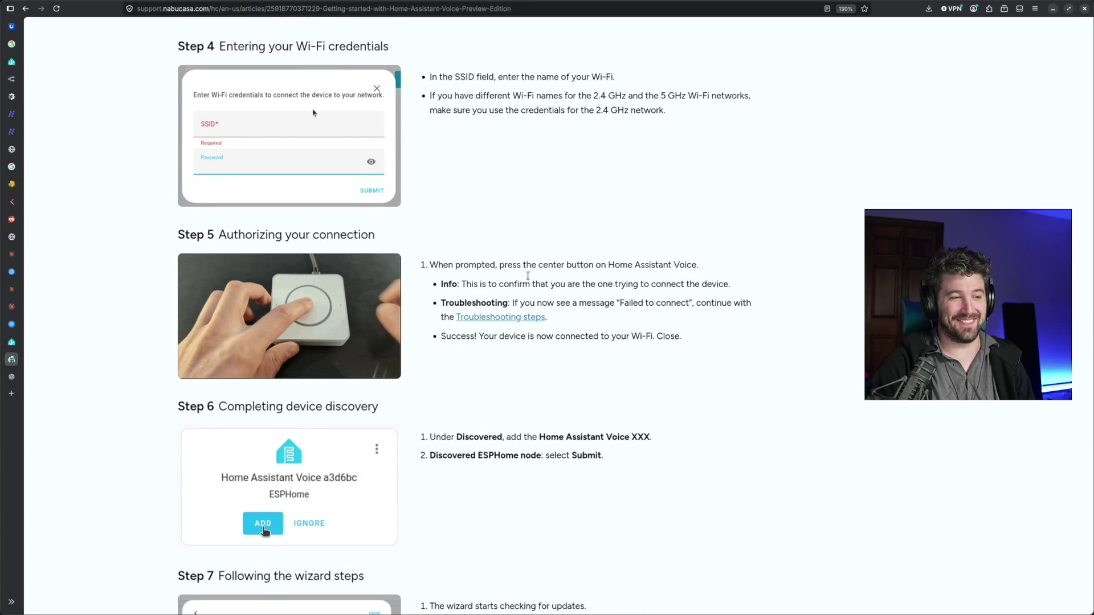
# Highlight Step 5's instruction to press the center button on the device
pyautogui.moveTo(456, 265); pyautogui.dragTo(596, 267)
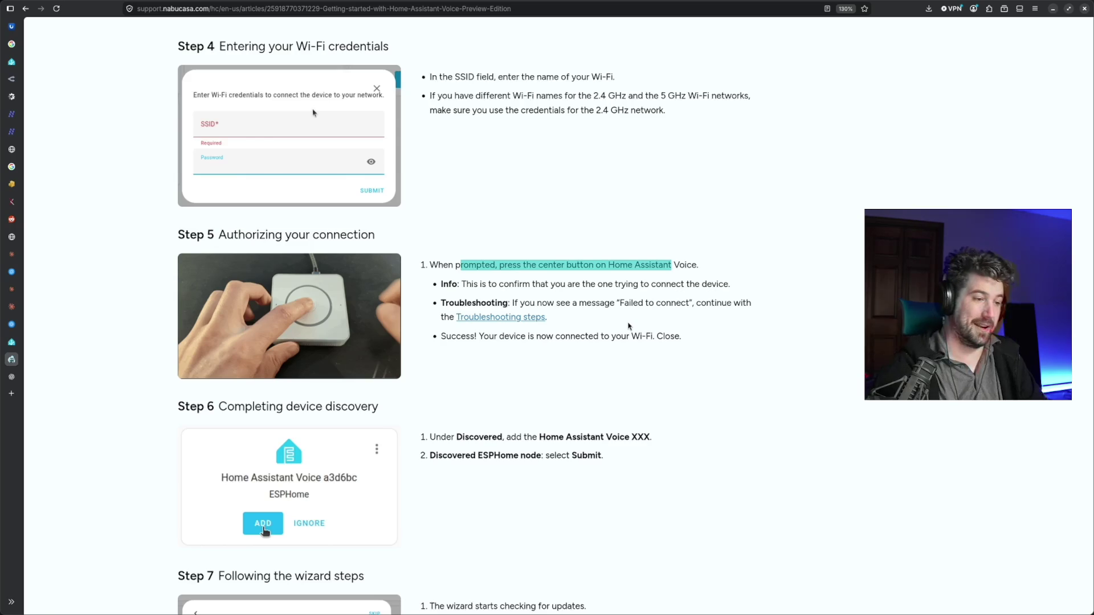
pyautogui.scroll(-1, 629, 326)
pyautogui.scroll(-1, 627, 334)
pyautogui.scroll(-2, 625, 339)
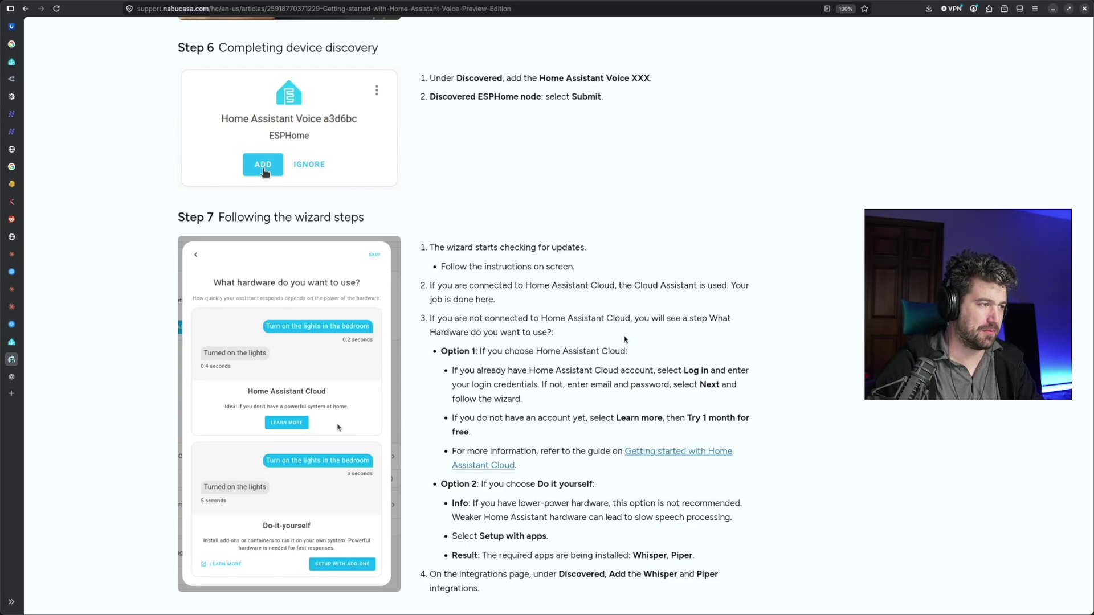
# Copy the full main.go code from the ChatGPT reply and bring up the Zed editor
pyautogui.click(10, 376)
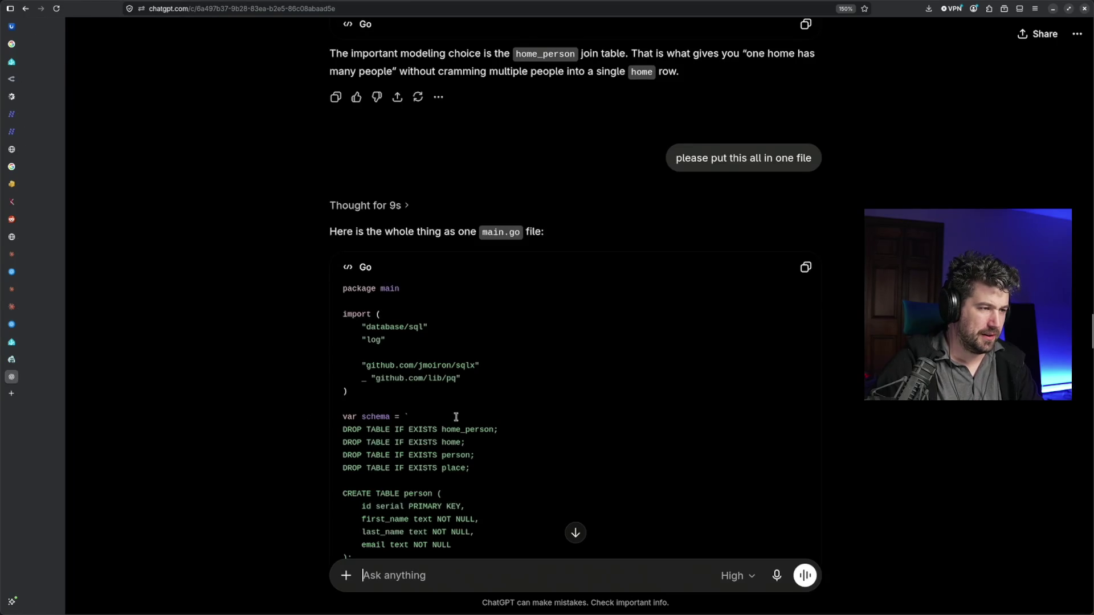
pyautogui.click(806, 266)
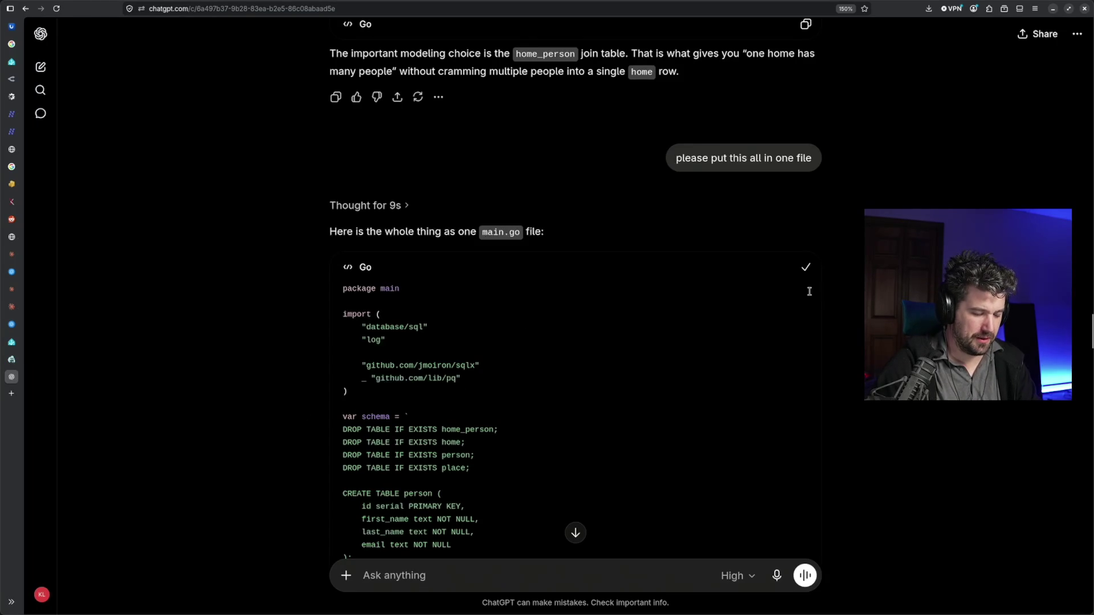
pyautogui.hotkey('alt', 'Tab')
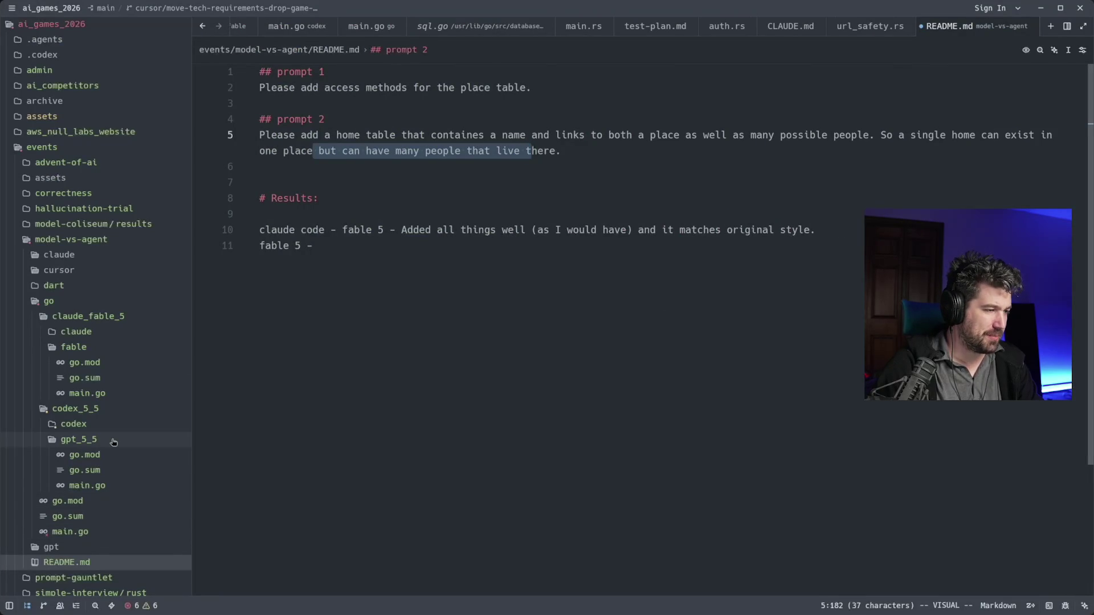
# Replace the whole contents of gpt_5_5/main.go with the copied ChatGPT code
pyautogui.click(88, 486)
pyautogui.click(655, 366)
pyautogui.scroll(7, 656, 366)
pyautogui.scroll(13, 657, 382)
pyautogui.scroll(2, 659, 382)
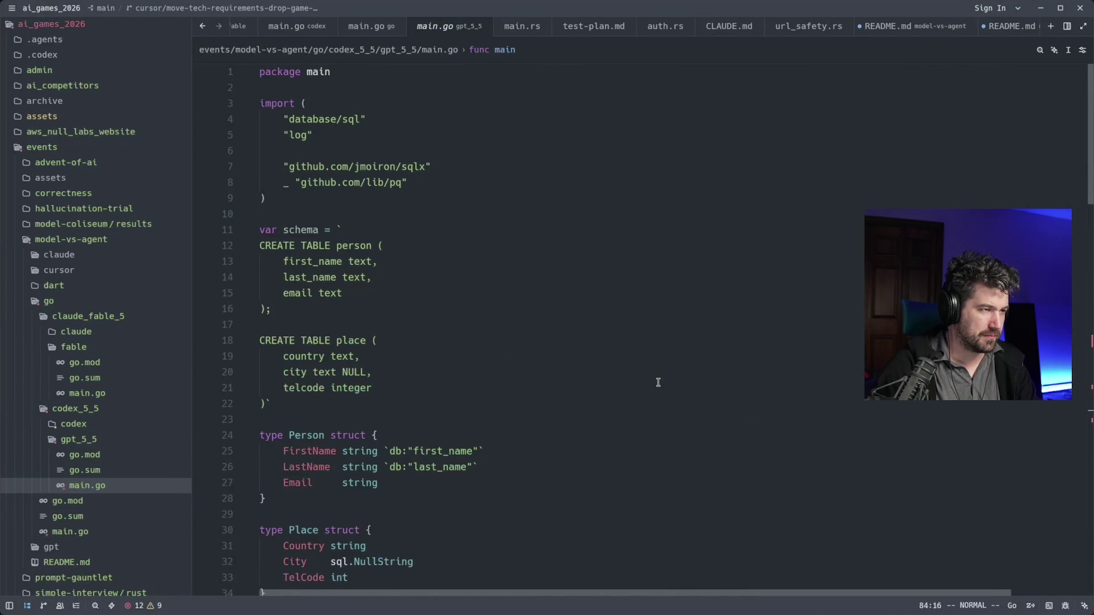
pyautogui.press('g')
pyautogui.press('g')
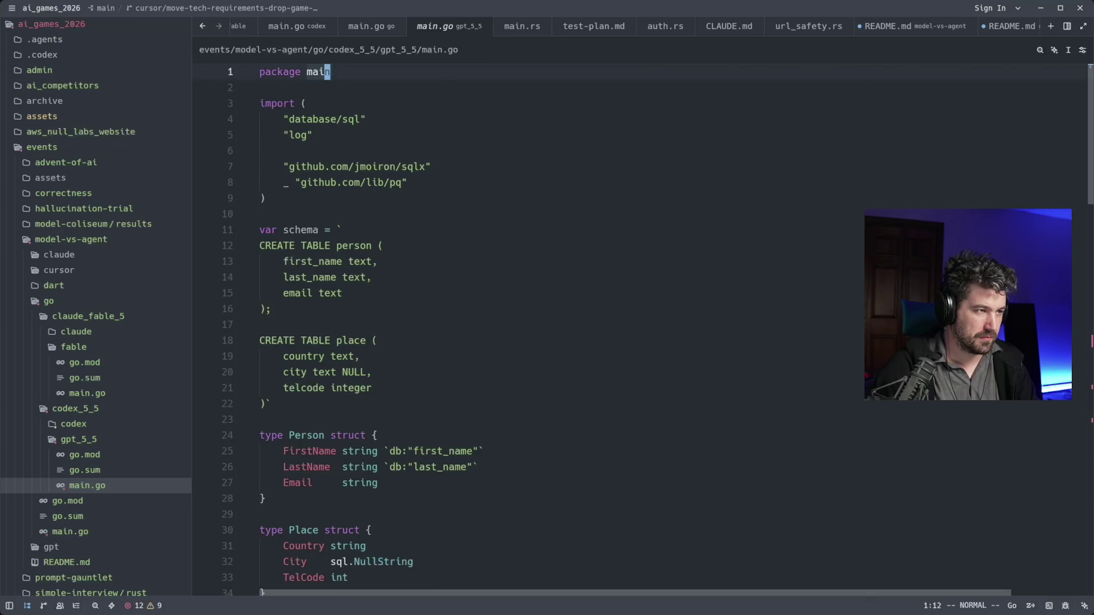
pyautogui.hotkey('shift', 'v')
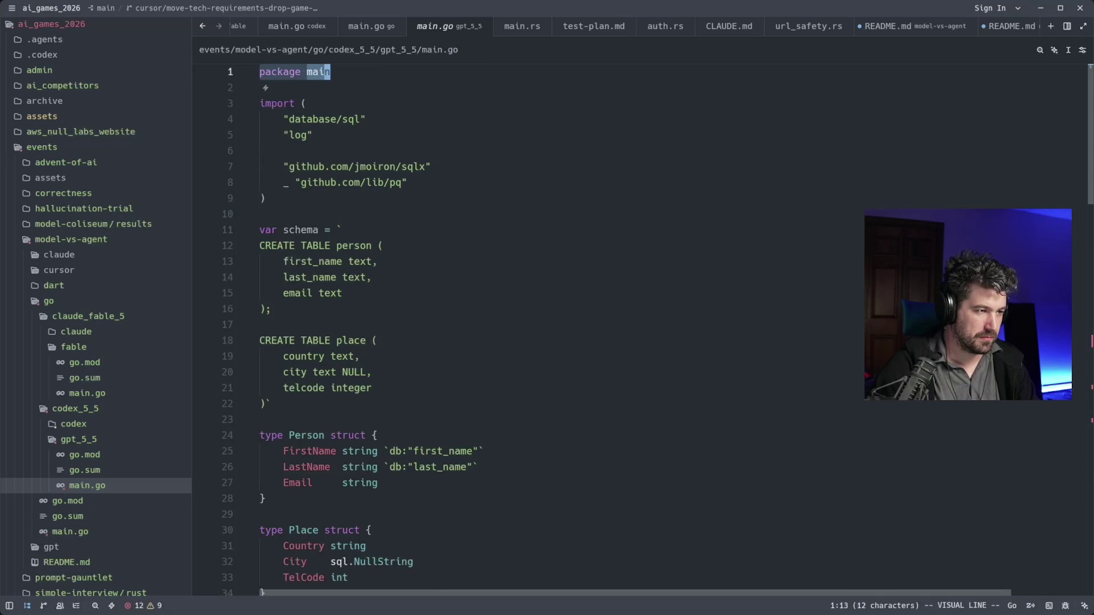
pyautogui.hotkey('shift', 'g')
pyautogui.press('p')
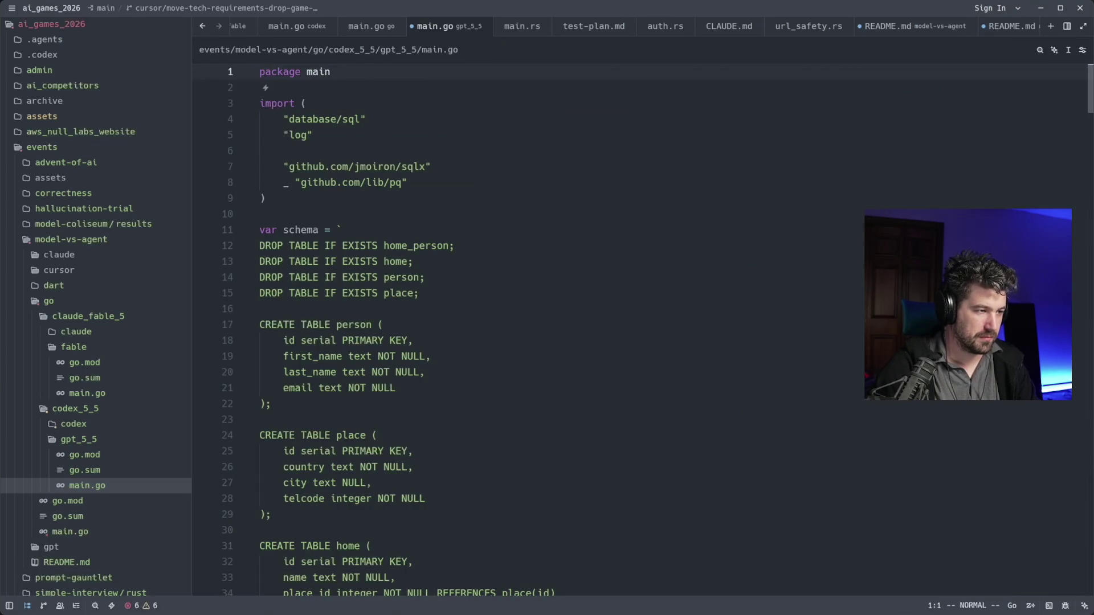
# Review the pasted schema, Insert/Get functions and main, then bring up the terminal
pyautogui.press('j')
pyautogui.press('j')
pyautogui.press('j')
pyautogui.press('j')
pyautogui.press('j')
pyautogui.press('j')
pyautogui.press('j')
pyautogui.press('j')
pyautogui.press('j')
pyautogui.press('j')
pyautogui.press('j')
pyautogui.press('j')
pyautogui.press('j')
pyautogui.press('j')
pyautogui.press('j')
pyautogui.press('j')
pyautogui.press('j')
pyautogui.press('j')
pyautogui.press('j')
pyautogui.press('j')
pyautogui.press('j')
pyautogui.press('j')
pyautogui.press('j')
pyautogui.press('j')
pyautogui.press('j')
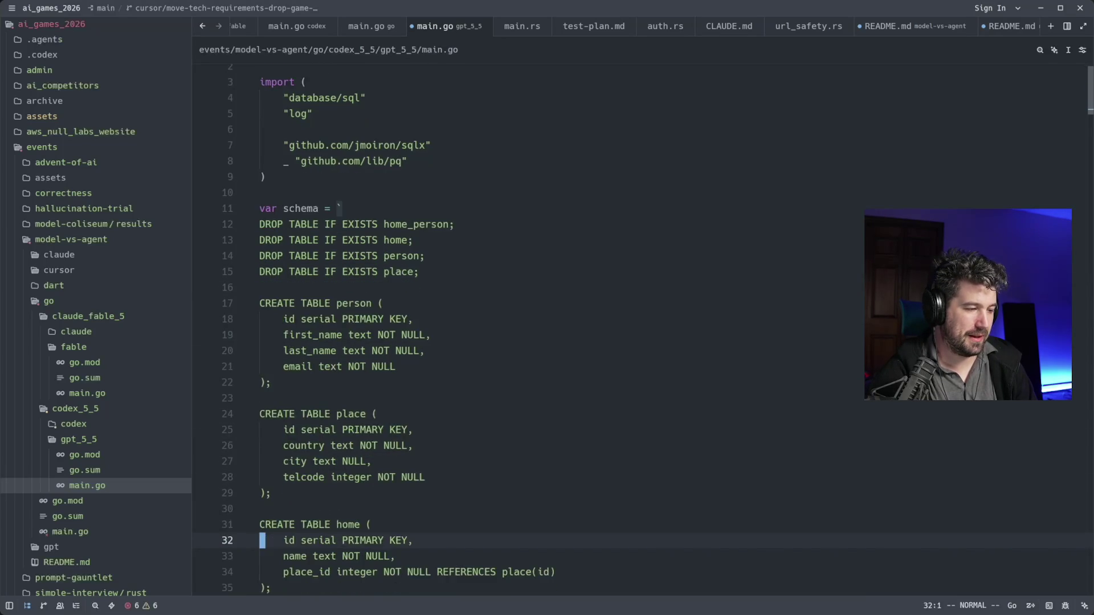
pyautogui.press('j')
pyautogui.press('j')
pyautogui.press('j')
pyautogui.press('j')
pyautogui.press('j')
pyautogui.press('j')
pyautogui.press('j')
pyautogui.press('j')
pyautogui.press('j')
pyautogui.press('j')
pyautogui.press('j')
pyautogui.press('j')
pyautogui.press('j')
pyautogui.press('j')
pyautogui.press('j')
pyautogui.press('j')
pyautogui.press('j')
pyautogui.press('j')
pyautogui.press('j')
pyautogui.press('j')
pyautogui.press('j')
pyautogui.press('j')
pyautogui.press('j')
pyautogui.press('j')
pyautogui.press('j')
pyautogui.press('j')
pyautogui.press('j')
pyautogui.press('j')
pyautogui.press('j')
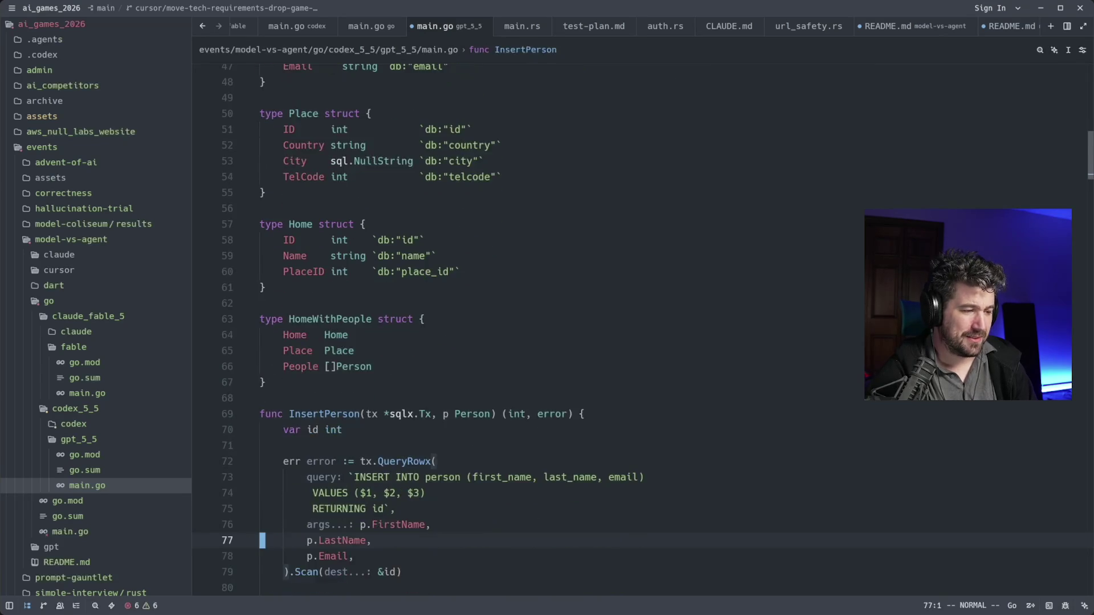
pyautogui.press('j')
pyautogui.press('j')
pyautogui.press('j')
pyautogui.press('j')
pyautogui.press('j')
pyautogui.press('j')
pyautogui.press('j')
pyautogui.press('j')
pyautogui.press('j')
pyautogui.press('j')
pyautogui.press('j')
pyautogui.press('j')
pyautogui.press('j')
pyautogui.press('j')
pyautogui.press('j')
pyautogui.press('j')
pyautogui.press('j')
pyautogui.press('j')
pyautogui.press('j')
pyautogui.press('j')
pyautogui.press('j')
pyautogui.press('j')
pyautogui.press('j')
pyautogui.press('j')
pyautogui.press('j')
pyautogui.press('j')
pyautogui.press('j')
pyautogui.press('j')
pyautogui.press('j')
pyautogui.press('j')
pyautogui.press('j')
pyautogui.press('j')
pyautogui.press('j')
pyautogui.press('j')
pyautogui.press('j')
pyautogui.press('j')
pyautogui.press('j')
pyautogui.press('j')
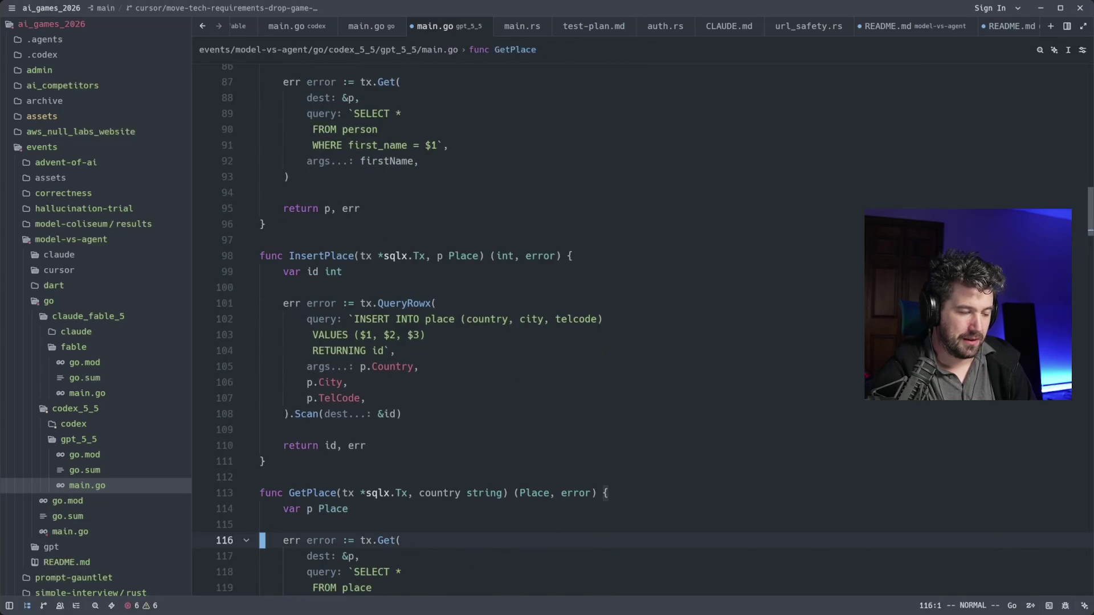
pyautogui.press('j')
pyautogui.press('j')
pyautogui.press('j')
pyautogui.press('j')
pyautogui.press('j')
pyautogui.press('j')
pyautogui.press('j')
pyautogui.press('j')
pyautogui.press('j')
pyautogui.press('j')
pyautogui.press('j')
pyautogui.press('j')
pyautogui.press('j')
pyautogui.press('j')
pyautogui.press('j')
pyautogui.press('j')
pyautogui.press('j')
pyautogui.press('j')
pyautogui.press('j')
pyautogui.press('j')
pyautogui.press('j')
pyautogui.press('j')
pyautogui.press('j')
pyautogui.press('j')
pyautogui.press('j')
pyautogui.press('j')
pyautogui.press('j')
pyautogui.press('j')
pyautogui.press('j')
pyautogui.press('j')
pyautogui.press('j')
pyautogui.press('j')
pyautogui.press('j')
pyautogui.press('j')
pyautogui.press('j')
pyautogui.press('j')
pyautogui.press('j')
pyautogui.press('j')
pyautogui.press('j')
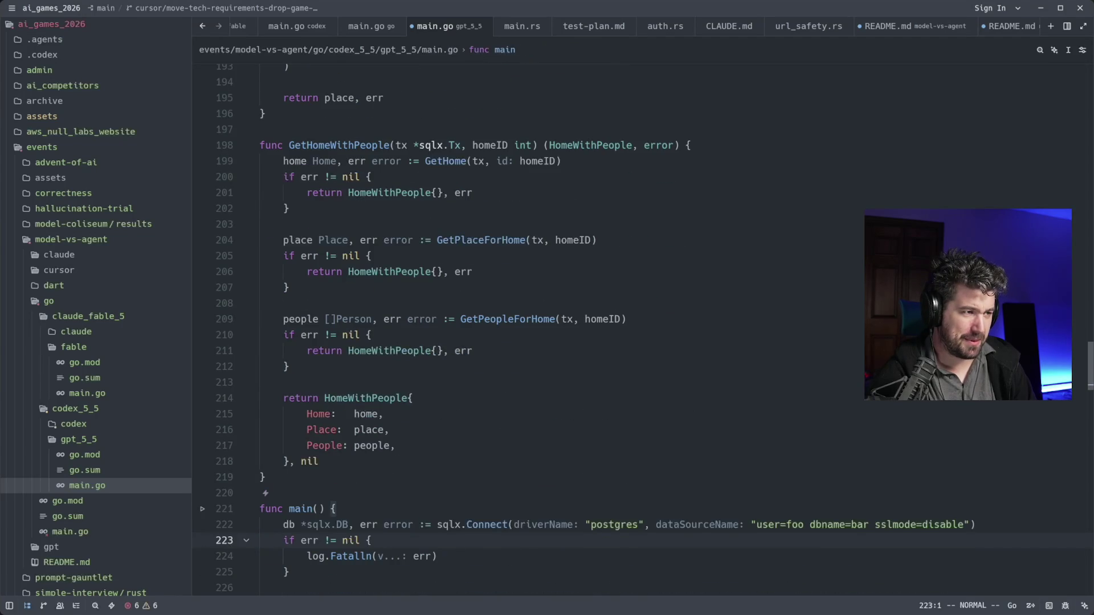
pyautogui.press('k')
pyautogui.press('k')
pyautogui.press('k')
pyautogui.press('k')
pyautogui.press('k')
pyautogui.press('k')
pyautogui.press('k')
pyautogui.press('k')
pyautogui.press('k')
pyautogui.press('j')
pyautogui.press('j')
pyautogui.press('j')
pyautogui.press('j')
pyautogui.press('j')
pyautogui.press('j')
pyautogui.press('j')
pyautogui.hotkey('ctrl', 'shift', 'p')
pyautogui.press('Escape')
pyautogui.press('j')
pyautogui.press('j')
pyautogui.press('j')
pyautogui.press('j')
pyautogui.press('j')
pyautogui.press('j')
pyautogui.press('j')
pyautogui.press('j')
pyautogui.press('j')
pyautogui.press('j')
pyautogui.press('j')
pyautogui.press('j')
pyautogui.press('j')
pyautogui.press('j')
pyautogui.press('j')
pyautogui.press('j')
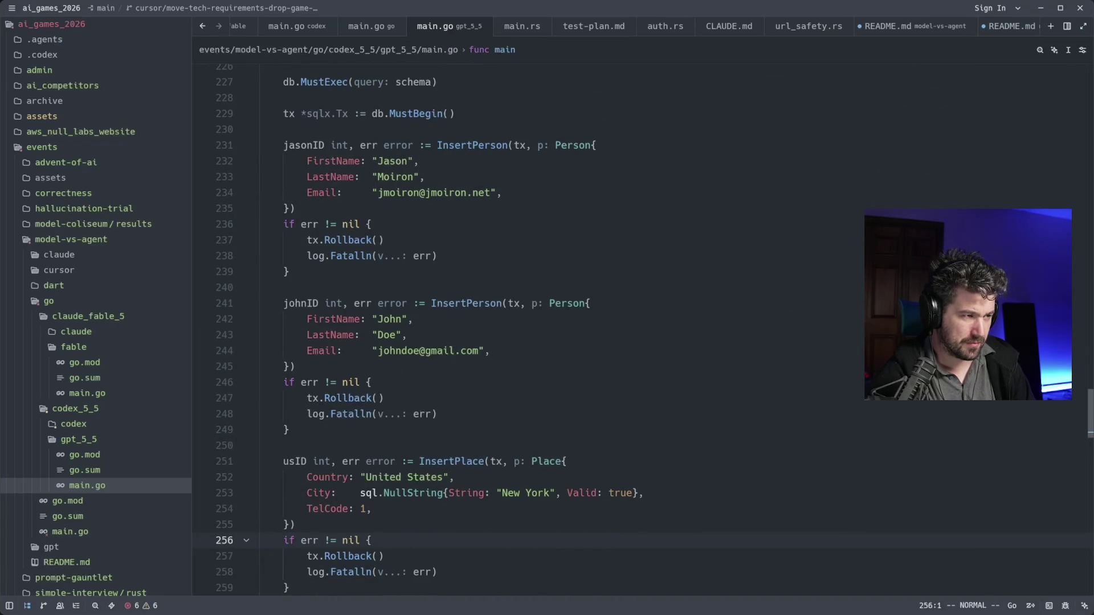
pyautogui.press('k')
pyautogui.press('k')
pyautogui.press('k')
pyautogui.press('k')
pyautogui.press('k')
pyautogui.press('k')
pyautogui.press('k')
pyautogui.press('k')
pyautogui.press('k')
pyautogui.press('k')
pyautogui.press('k')
pyautogui.press('k')
pyautogui.press('k')
pyautogui.press('k')
pyautogui.press('k')
pyautogui.press('j')
pyautogui.press('j')
pyautogui.press('j')
pyautogui.press('j')
pyautogui.press('j')
pyautogui.press('j')
pyautogui.press('j')
pyautogui.press('j')
pyautogui.press('j')
pyautogui.press('j')
pyautogui.press('j')
pyautogui.press('j')
pyautogui.press('j')
pyautogui.press('j')
pyautogui.press('j')
pyautogui.press('j')
pyautogui.press('j')
pyautogui.press('j')
pyautogui.press('j')
pyautogui.press('j')
pyautogui.press('j')
pyautogui.press('j')
pyautogui.press('j')
pyautogui.press('j')
pyautogui.press('j')
pyautogui.press('j')
pyautogui.press('j')
pyautogui.press('j')
pyautogui.press('j')
pyautogui.press('j')
pyautogui.press('j')
pyautogui.press('j')
pyautogui.press('j')
pyautogui.press('j')
pyautogui.press('j')
pyautogui.press('j')
pyautogui.press('j')
pyautogui.press('j')
pyautogui.press('j')
pyautogui.press('j')
pyautogui.press('j')
pyautogui.press('j')
pyautogui.press('j')
pyautogui.press('j')
pyautogui.press('j')
pyautogui.press('j')
pyautogui.press('j')
pyautogui.press('j')
pyautogui.press('j')
pyautogui.press('j')
pyautogui.press('j')
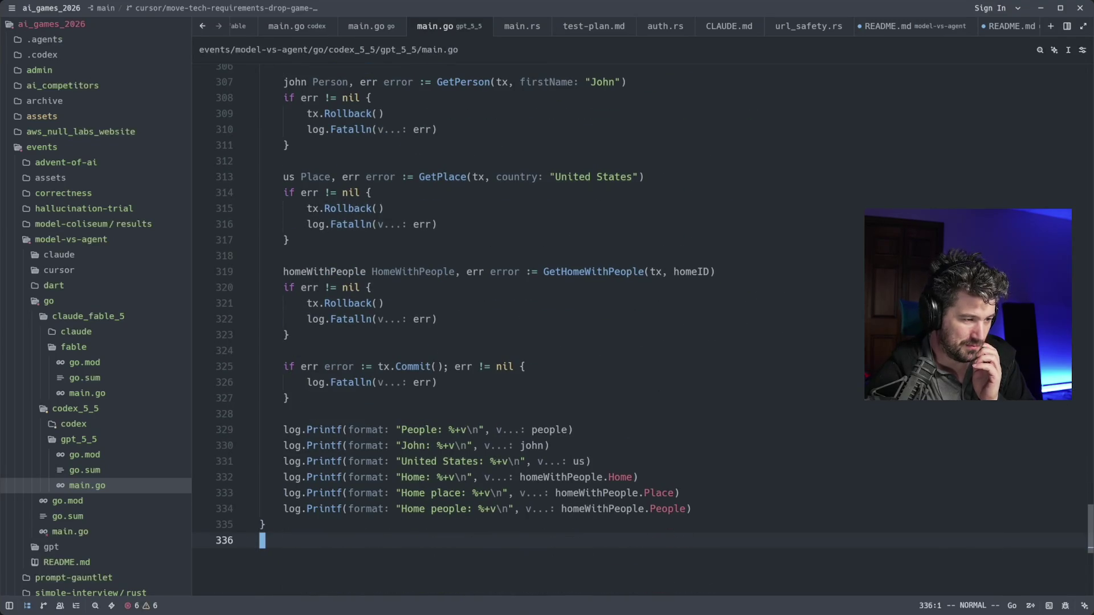
pyautogui.press('k')
pyautogui.press('k')
pyautogui.press('k')
pyautogui.press('k')
pyautogui.press('k')
pyautogui.press('k')
pyautogui.press('k')
pyautogui.press('k')
pyautogui.press('k')
pyautogui.press('k')
pyautogui.press('k')
pyautogui.press('k')
pyautogui.press('k')
pyautogui.press('k')
pyautogui.press('k')
pyautogui.press('k')
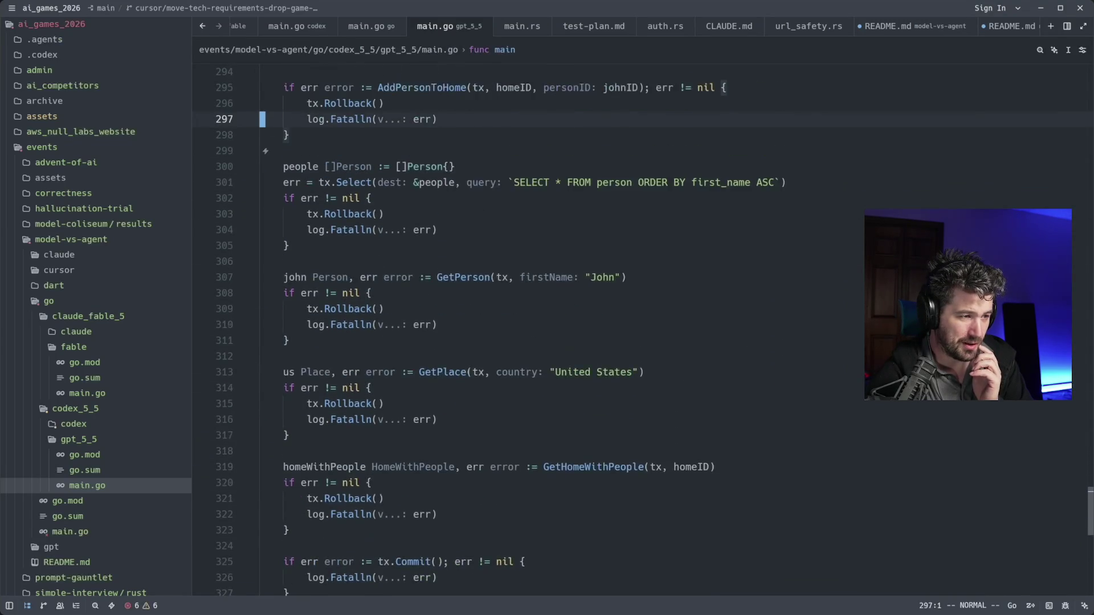
pyautogui.press('k')
pyautogui.press('k')
pyautogui.press('k')
pyautogui.press('k')
pyautogui.press('k')
pyautogui.press('k')
pyautogui.press('k')
pyautogui.press('k')
pyautogui.press('k')
pyautogui.press('k')
pyautogui.press('k')
pyautogui.press('k')
pyautogui.press('k')
pyautogui.press('k')
pyautogui.press('k')
pyautogui.press('k')
pyautogui.press('k')
pyautogui.press('k')
pyautogui.press('k')
pyautogui.press('k')
pyautogui.press('k')
pyautogui.press('k')
pyautogui.press('k')
pyautogui.press('k')
pyautogui.press('k')
pyautogui.press('k')
pyautogui.press('k')
pyautogui.press('k')
pyautogui.press('k')
pyautogui.press('k')
pyautogui.press('k')
pyautogui.press('k')
pyautogui.press('k')
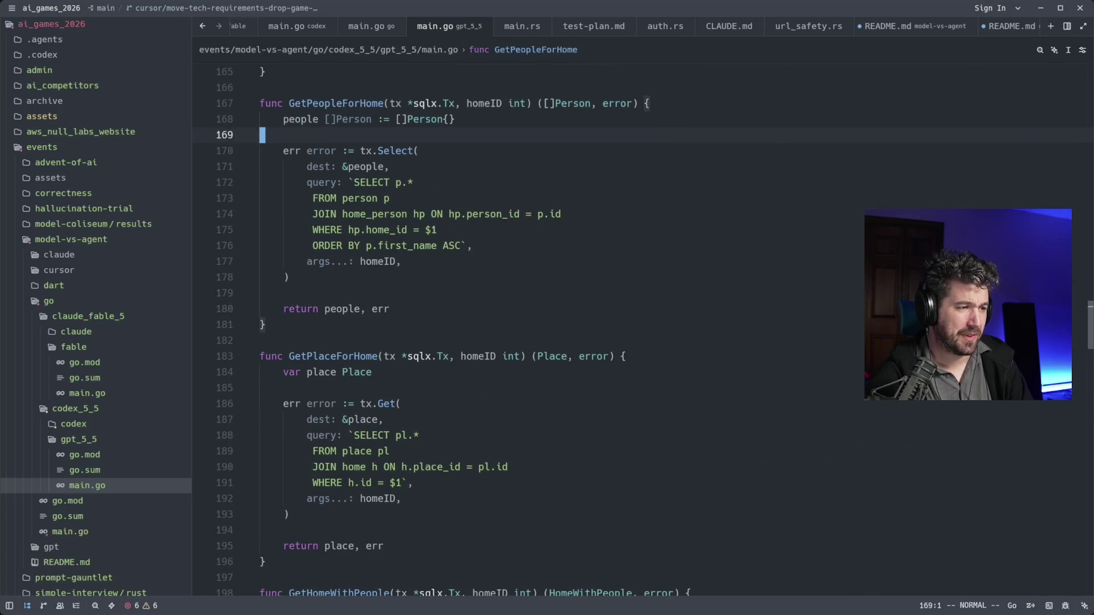
pyautogui.press('}')
pyautogui.press('}')
pyautogui.press('}')
pyautogui.press('}')
pyautogui.press('}')
pyautogui.press('}')
pyautogui.press('}')
pyautogui.press('}')
pyautogui.press('}')
pyautogui.press('}')
pyautogui.press('}')
pyautogui.press('}')
pyautogui.press('}')
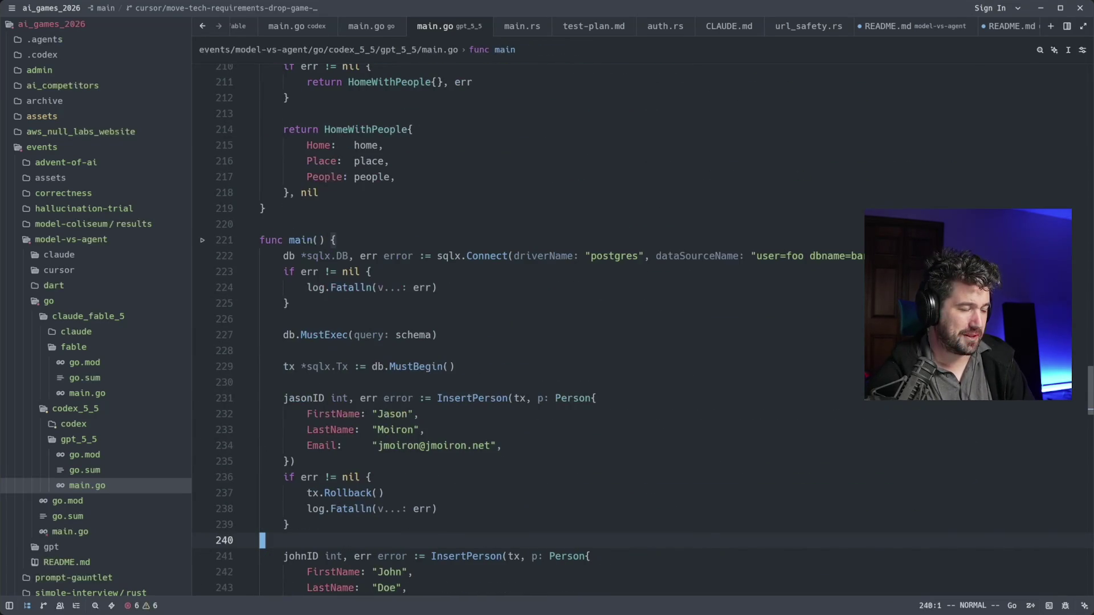
pyautogui.hotkey('alt', 'Tab')
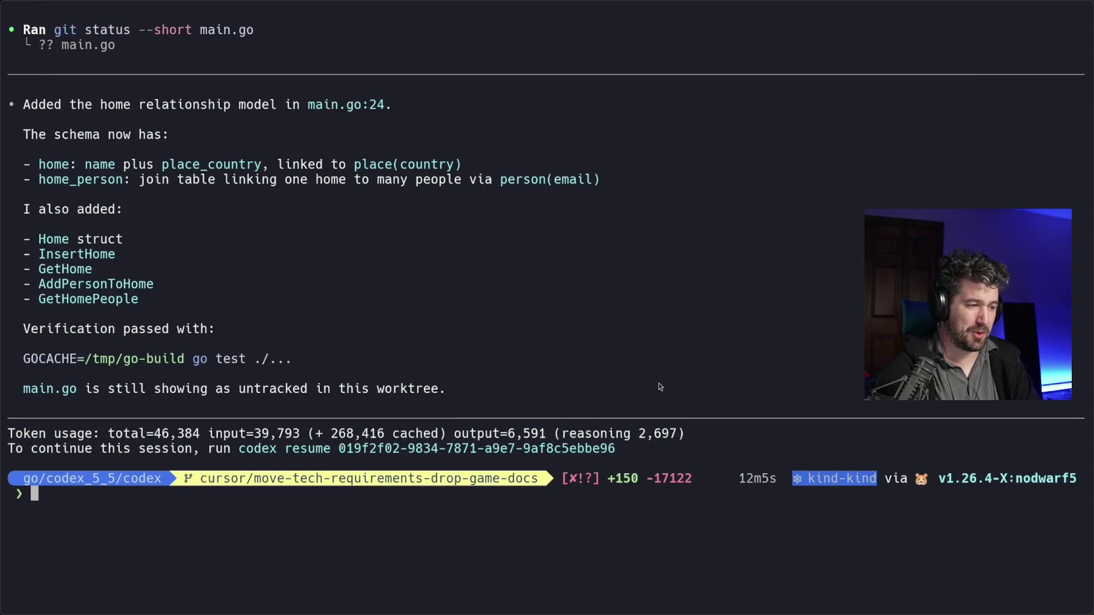
# Return to the Voice Preview Edition getting-started article in the browser
pyautogui.hotkey('alt', 'Tab')
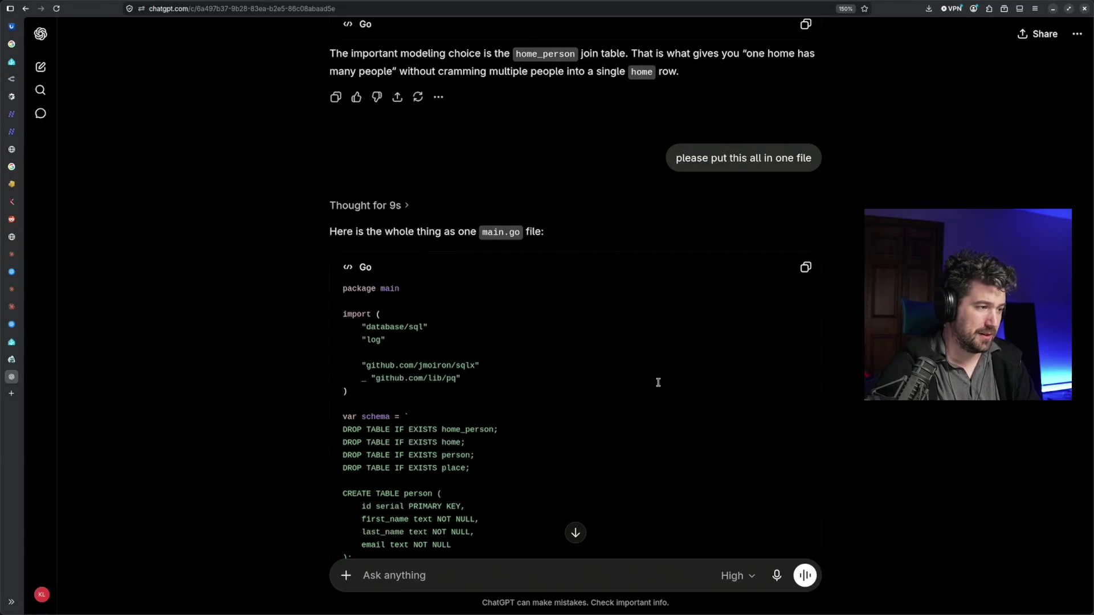
pyautogui.moveTo(12, 325)
pyautogui.click(43, 359)
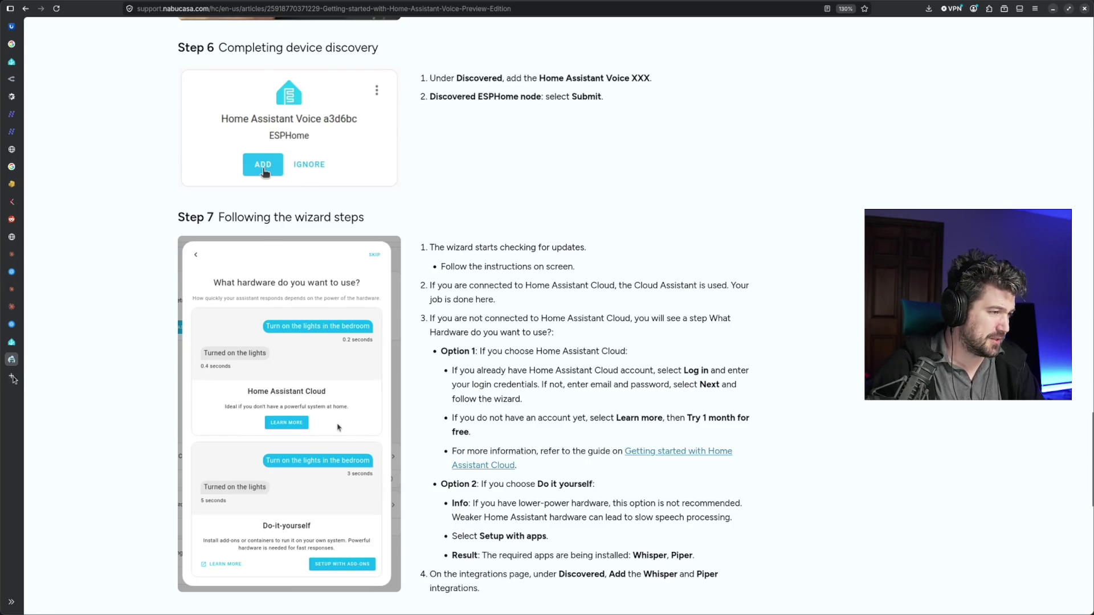
# Reorder the Home Assistant tab and show the Devices view with the Voice 0a2be3 card
pyautogui.click(11, 342)
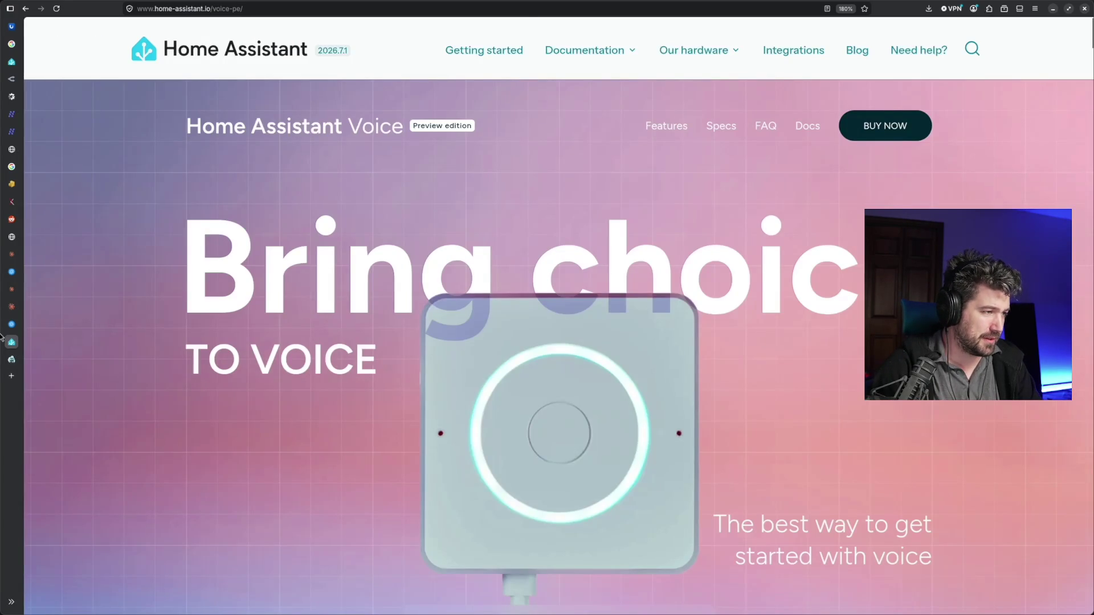
pyautogui.click(13, 63)
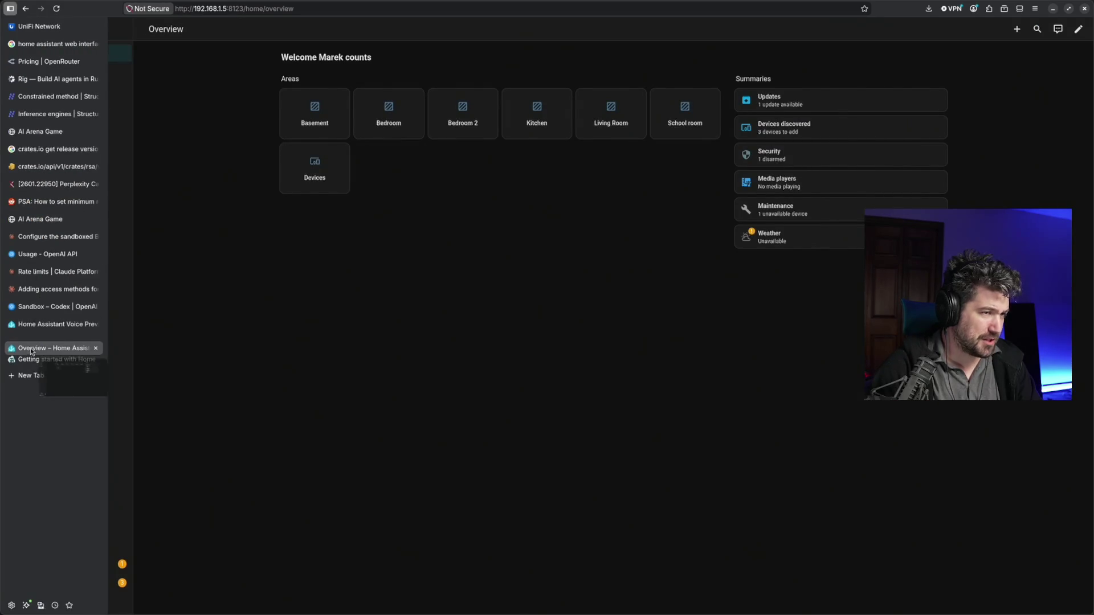
pyautogui.moveTo(19, 66); pyautogui.dragTo(52, 342)
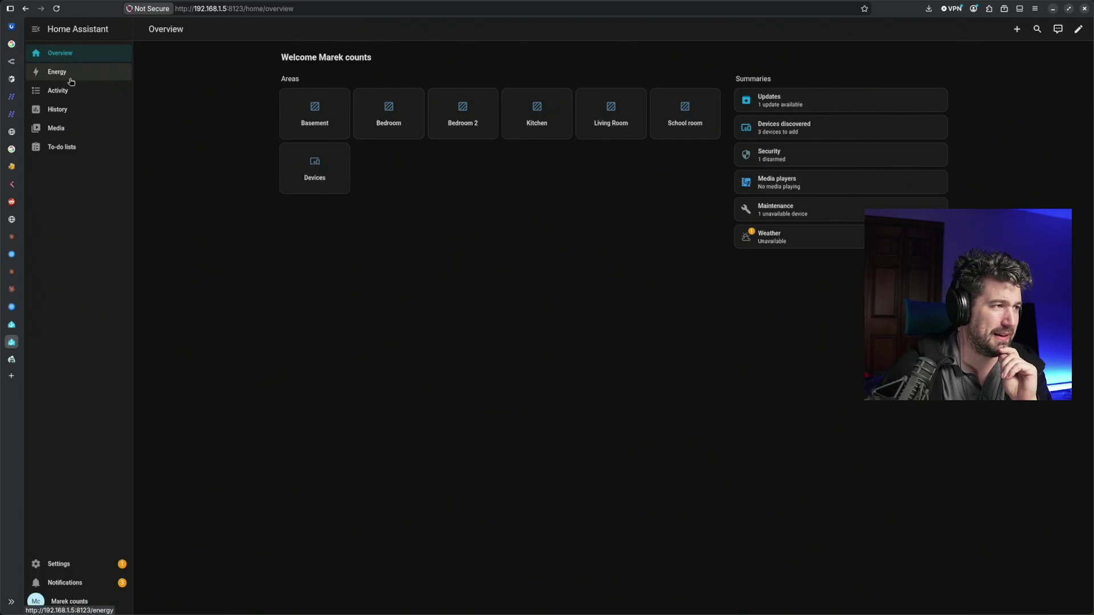
pyautogui.click(306, 186)
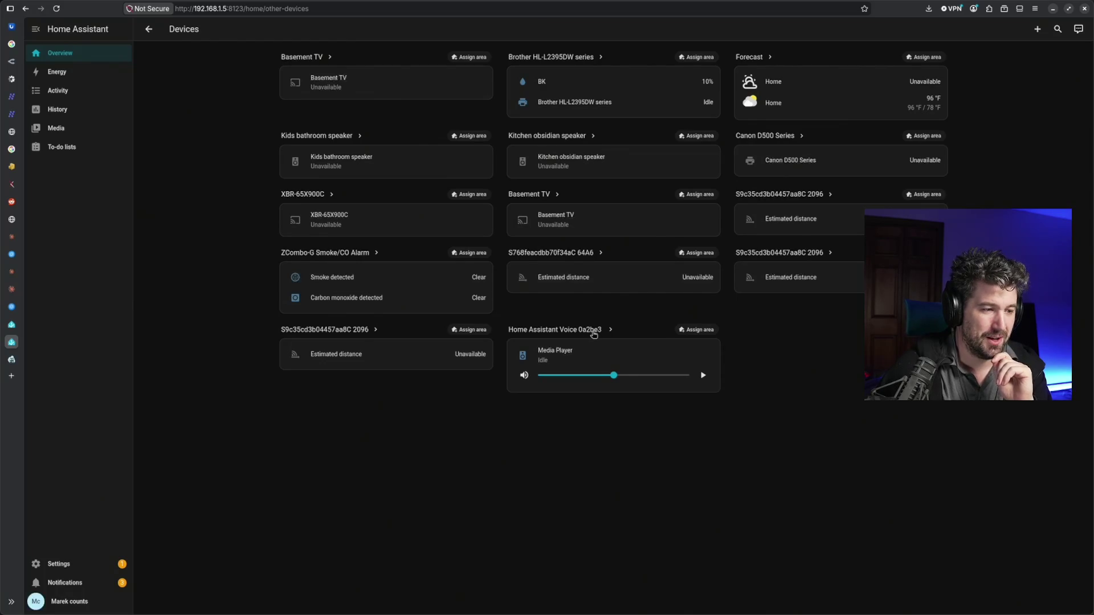
# From the voice device's settings start a new area named Office with the mdi:chair-rolling icon
pyautogui.click(690, 330)
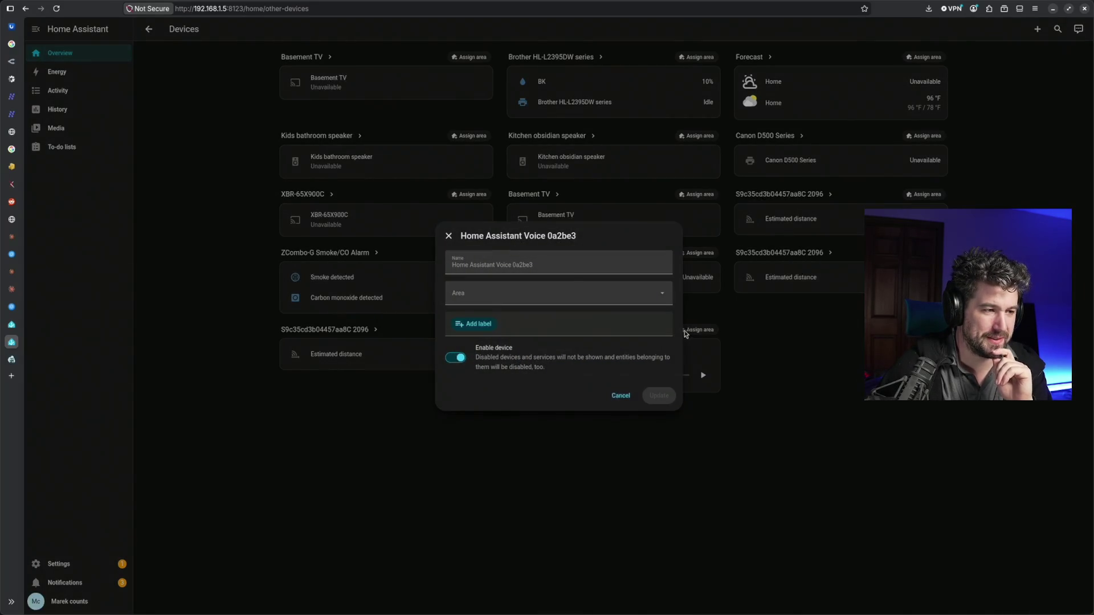
pyautogui.click(551, 294)
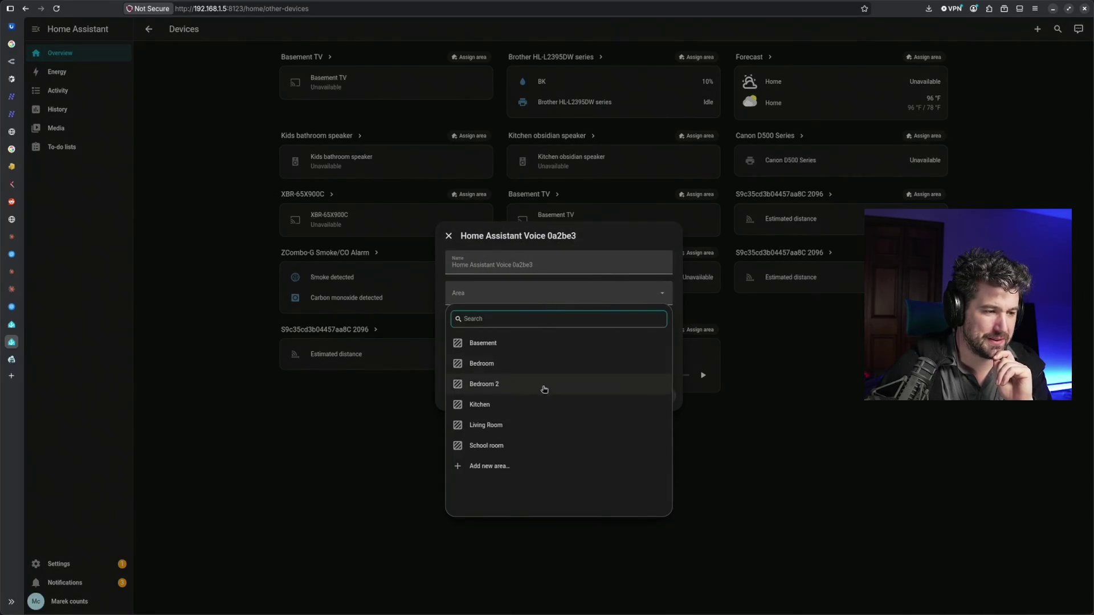
pyautogui.click(525, 467)
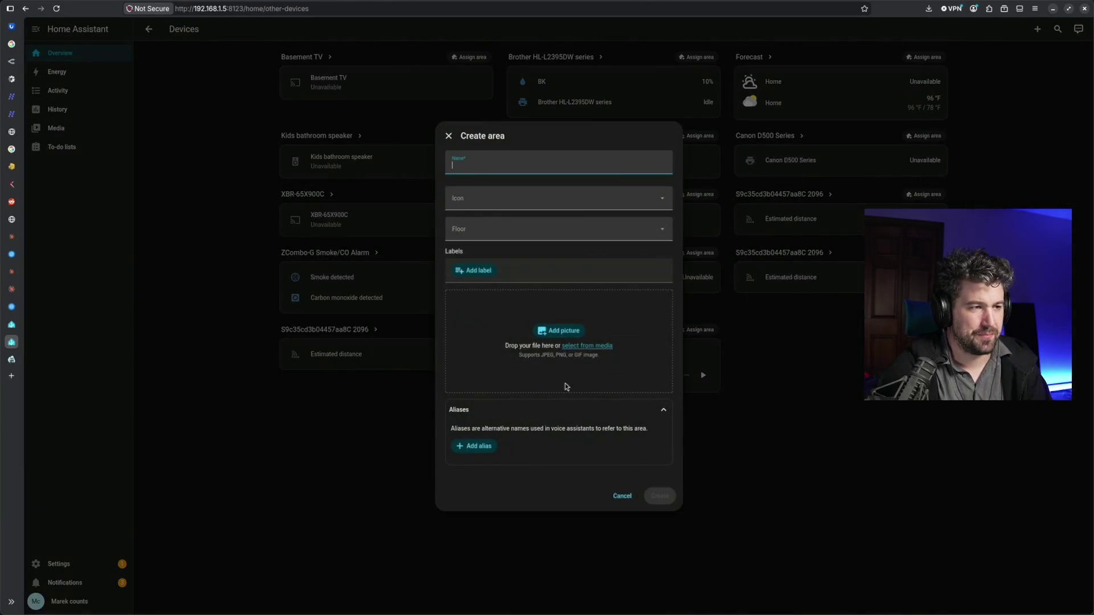
pyautogui.write('Office')
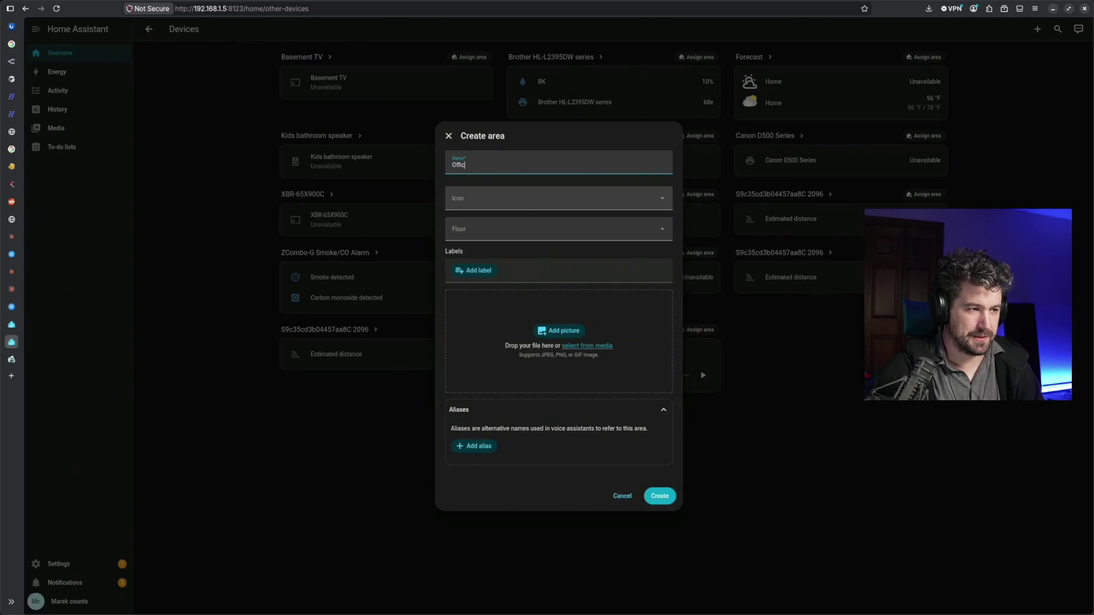
pyautogui.click(596, 195)
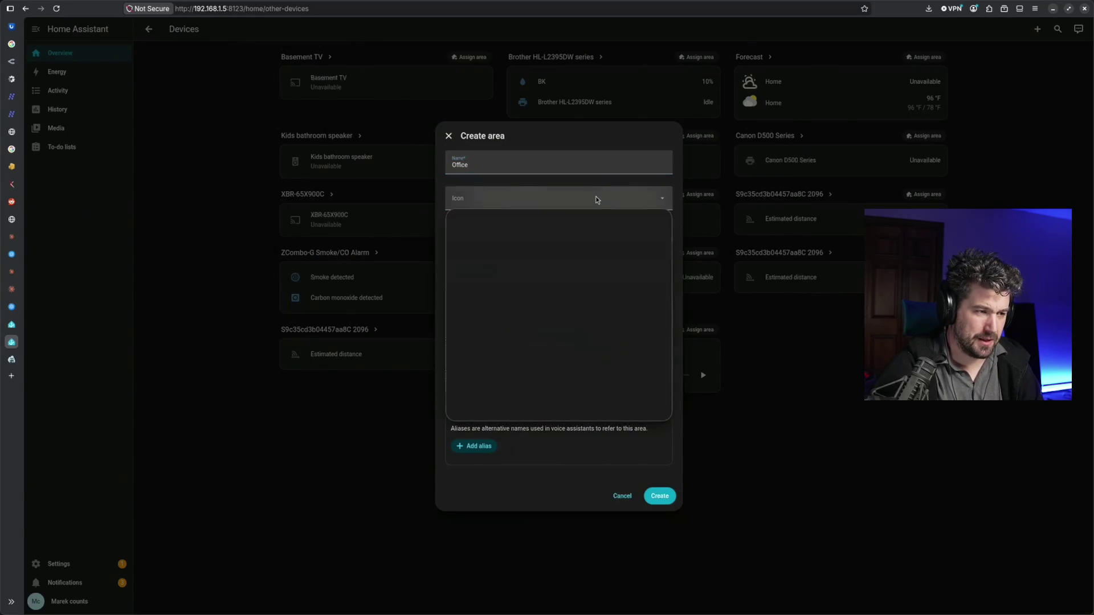
pyautogui.scroll(-2, 577, 285)
pyautogui.scroll(-2, 577, 285)
pyautogui.scroll(-2, 577, 285)
pyautogui.scroll(-2, 578, 285)
pyautogui.scroll(-2, 577, 287)
pyautogui.scroll(-2, 578, 289)
pyautogui.scroll(-2, 579, 288)
pyautogui.scroll(-2, 578, 291)
pyautogui.scroll(-2, 579, 293)
pyautogui.scroll(-2, 578, 297)
pyautogui.scroll(-2, 578, 296)
pyautogui.scroll(-2, 577, 297)
pyautogui.scroll(-2, 577, 297)
pyautogui.scroll(-2, 578, 298)
pyautogui.scroll(-2, 577, 298)
pyautogui.scroll(-2, 577, 299)
pyautogui.scroll(-2, 578, 300)
pyautogui.scroll(-2, 578, 301)
pyautogui.scroll(-2, 577, 302)
pyautogui.scroll(-2, 577, 305)
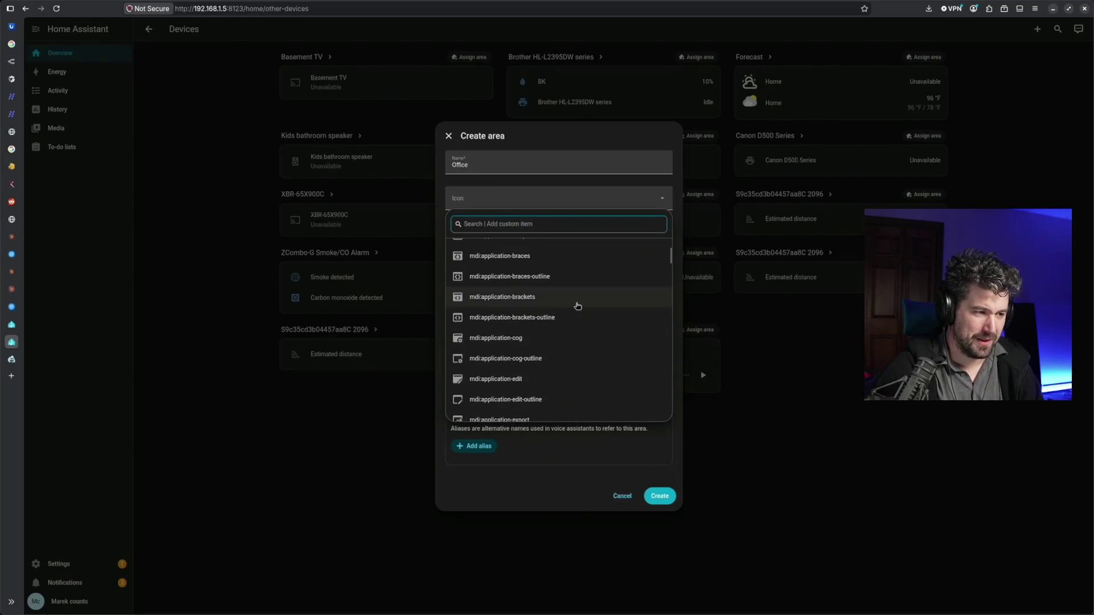
pyautogui.write('off')
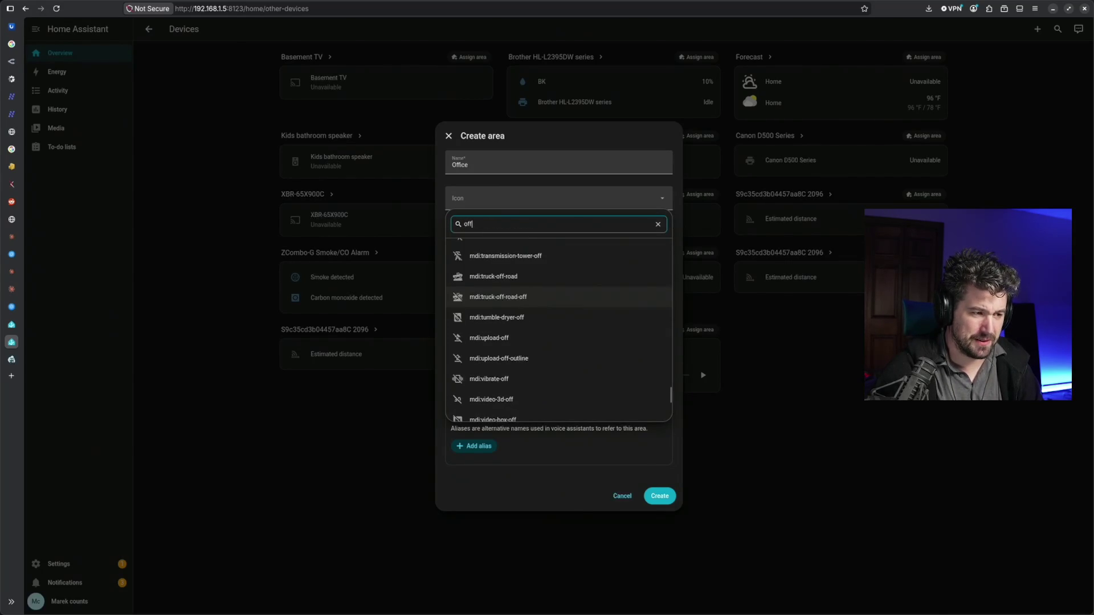
pyautogui.write('ic')
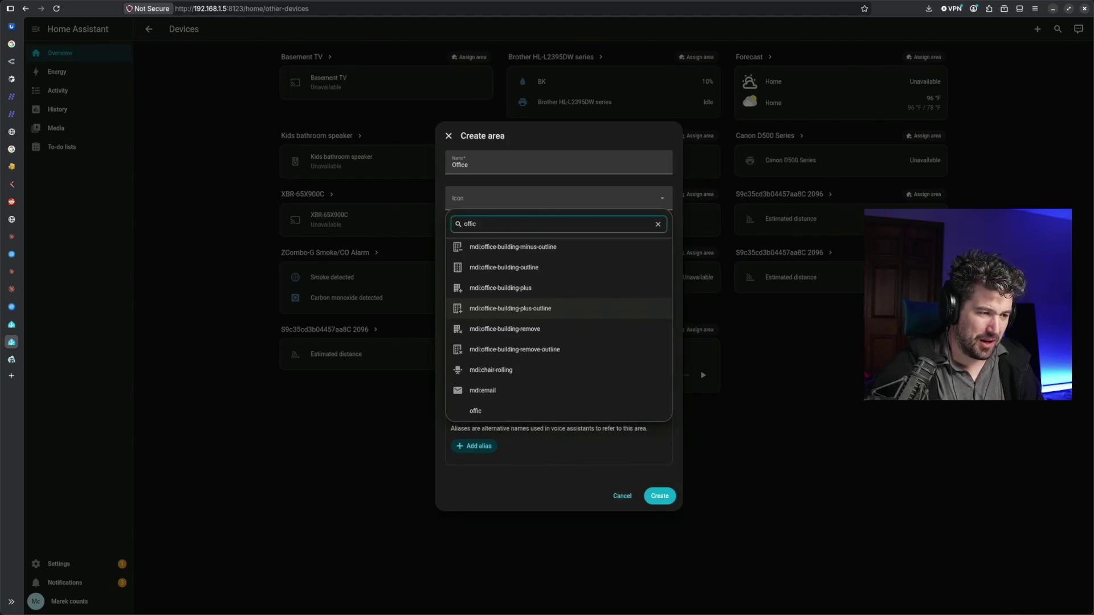
pyautogui.click(543, 376)
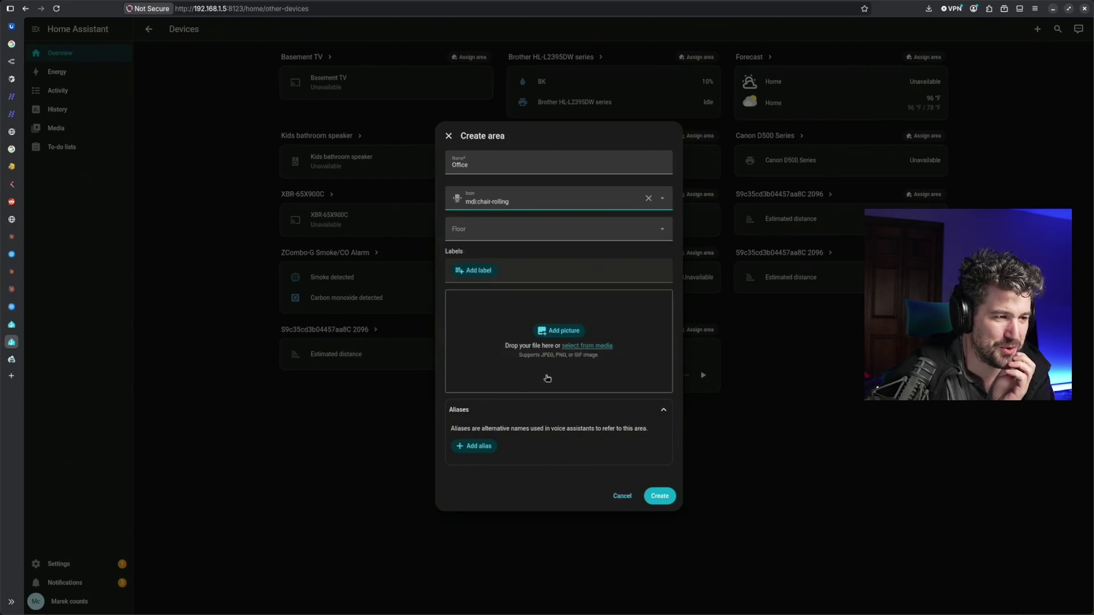
pyautogui.click(633, 228)
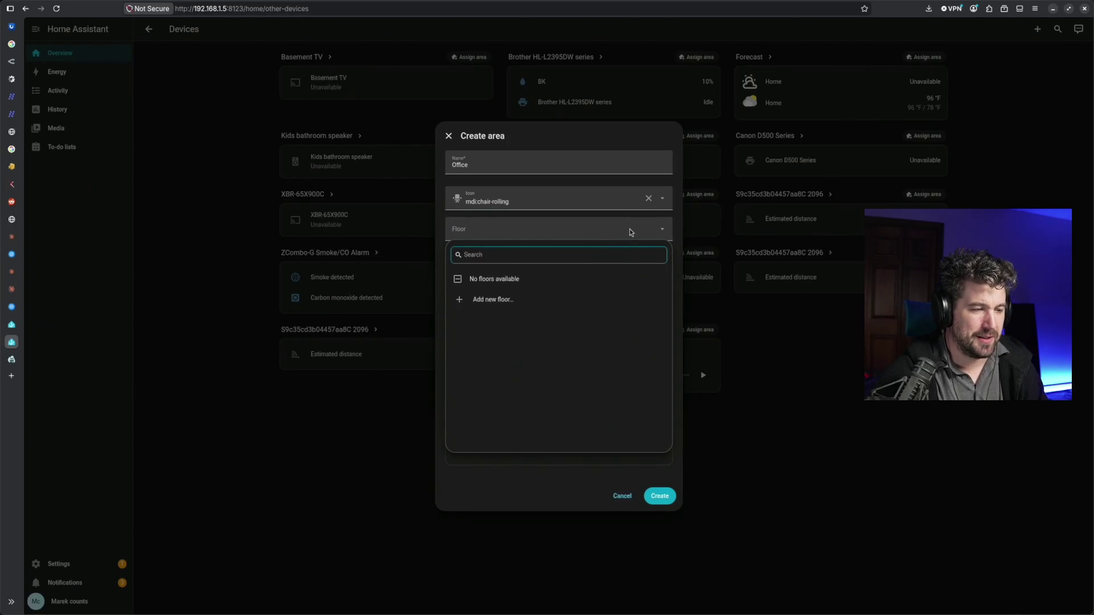
pyautogui.write('basement')
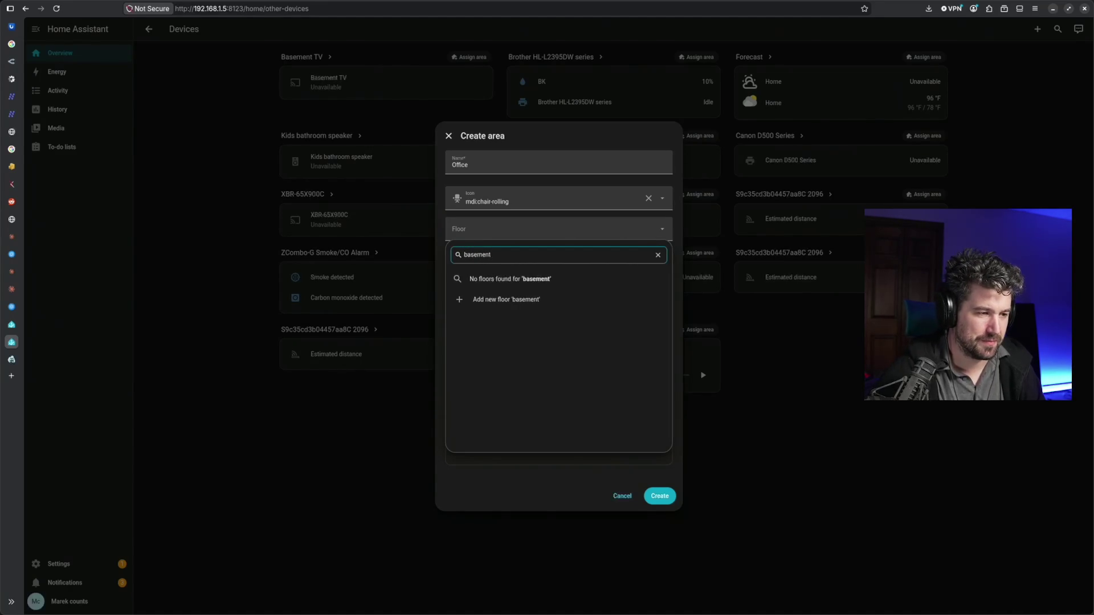
# Create a 'basement' floor at level -1 with the mdi:home-floor-b icon for the Office area
pyautogui.click(560, 297)
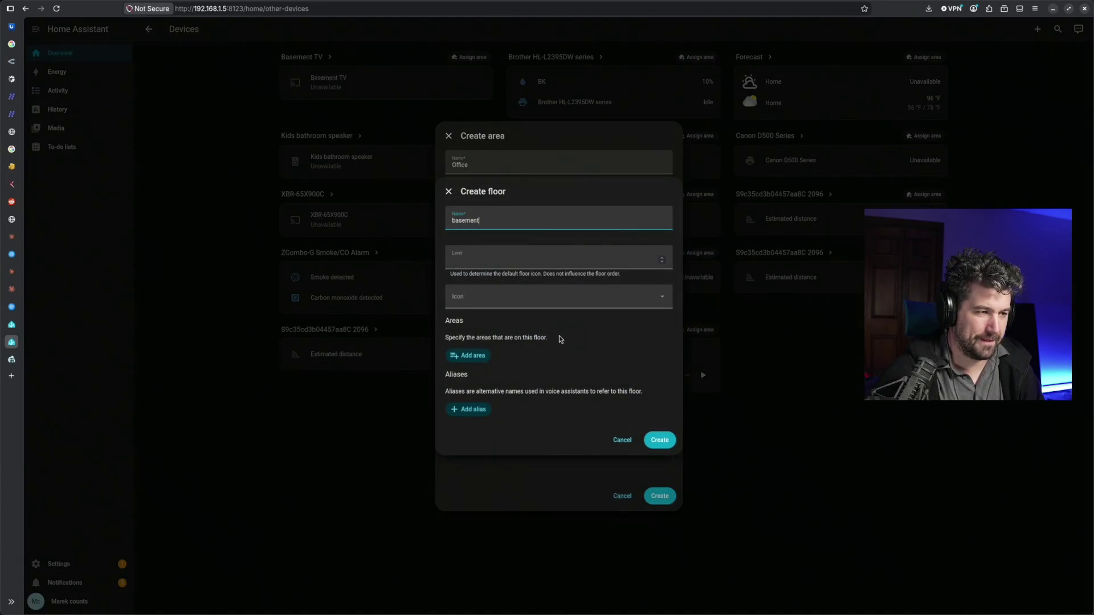
pyautogui.click(546, 262)
pyautogui.write('-1')
pyautogui.click(556, 298)
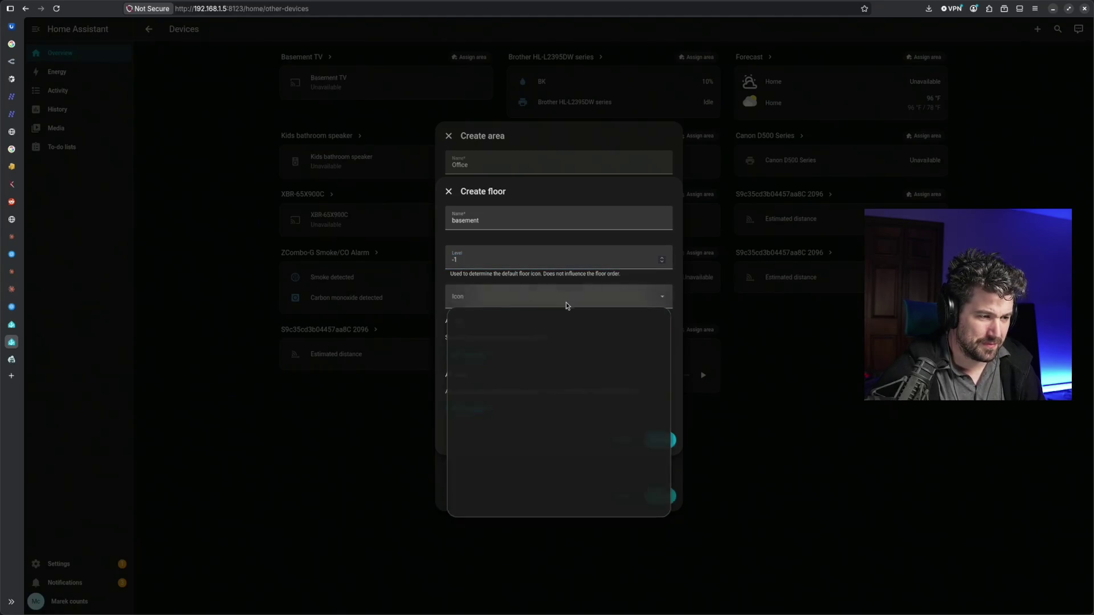
pyautogui.write('basement')
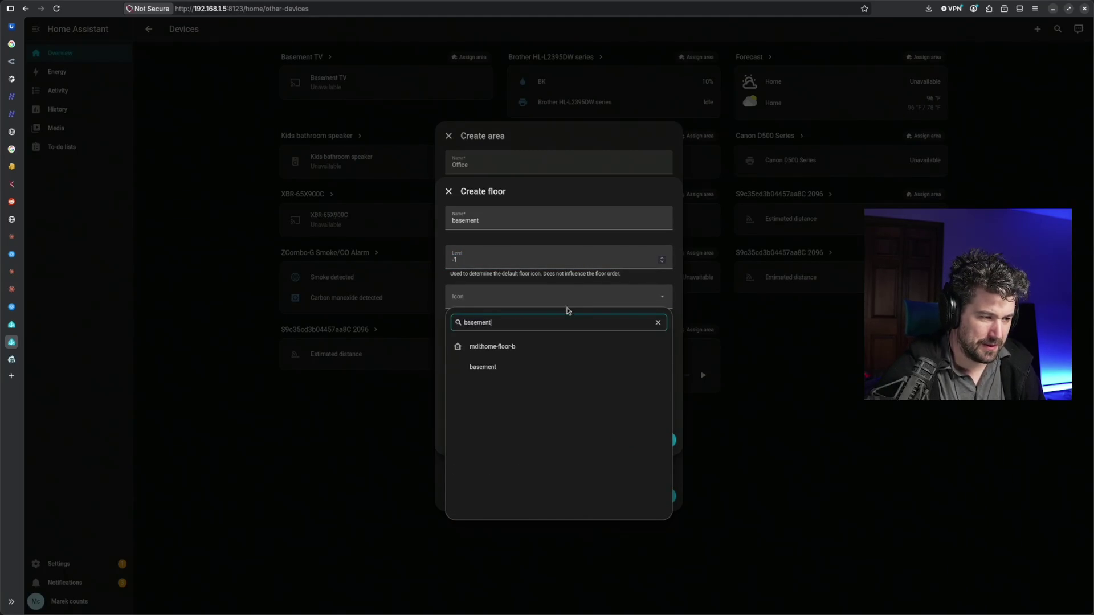
pyautogui.click(502, 347)
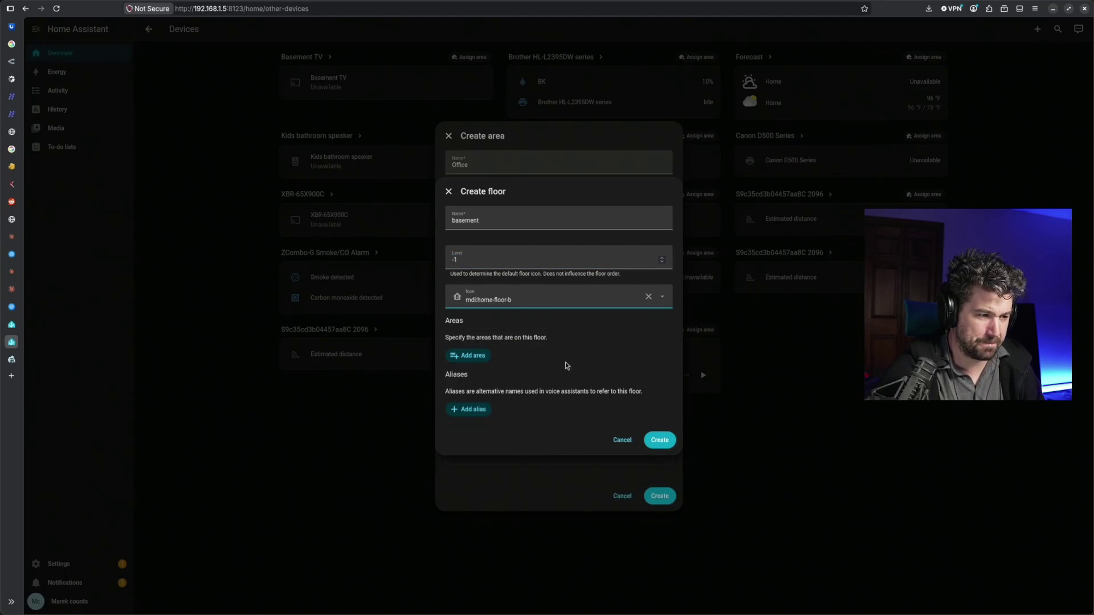
pyautogui.click(660, 440)
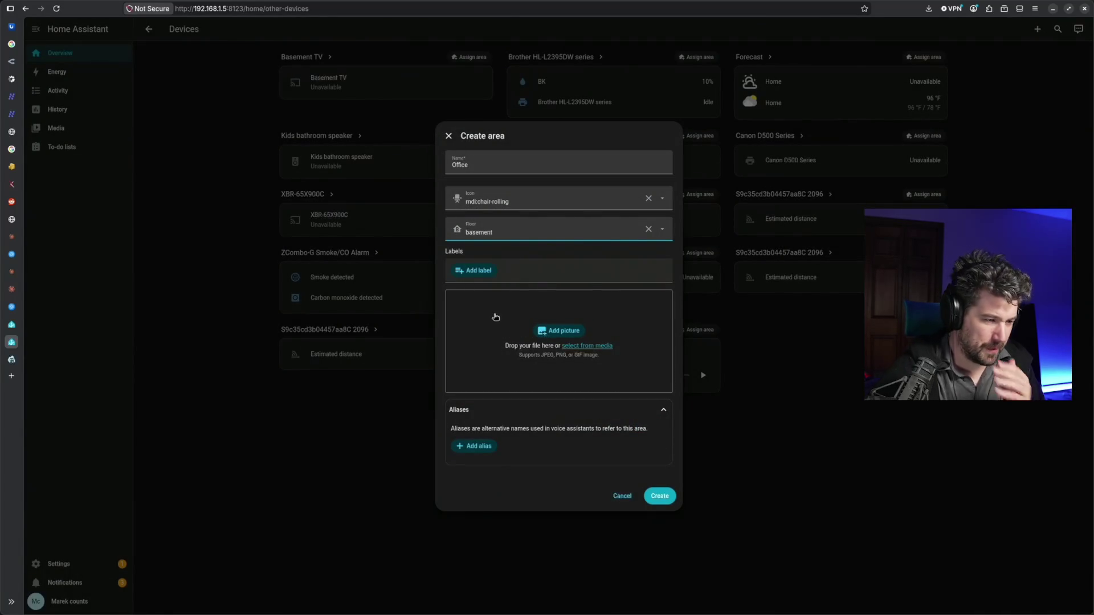
# Save the Office area, rename the device to Office Voice and assign it to Office
pyautogui.click(660, 497)
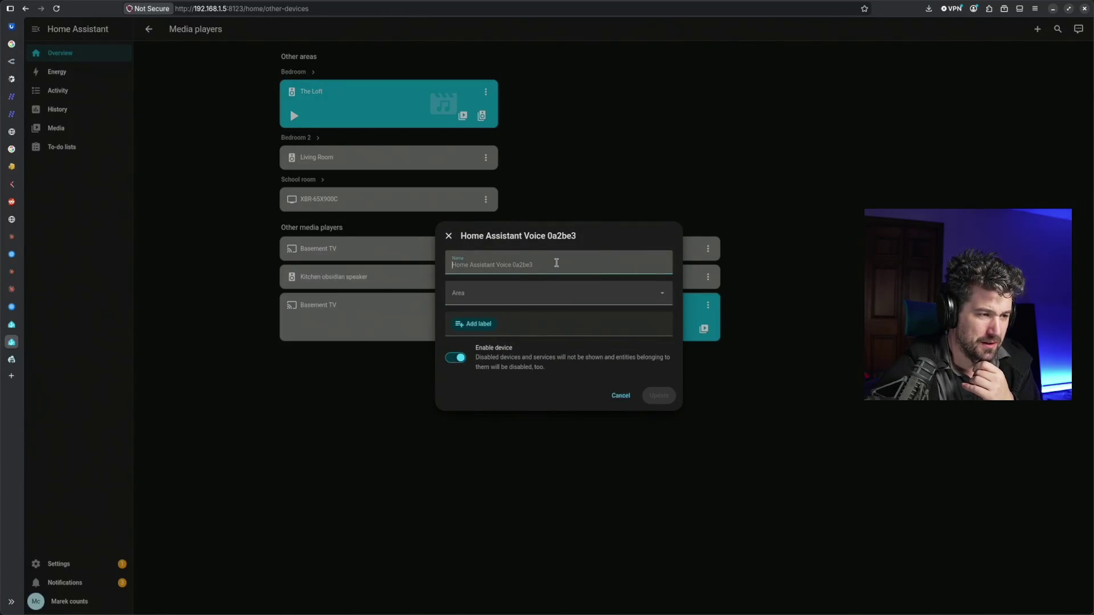
pyautogui.click(556, 264)
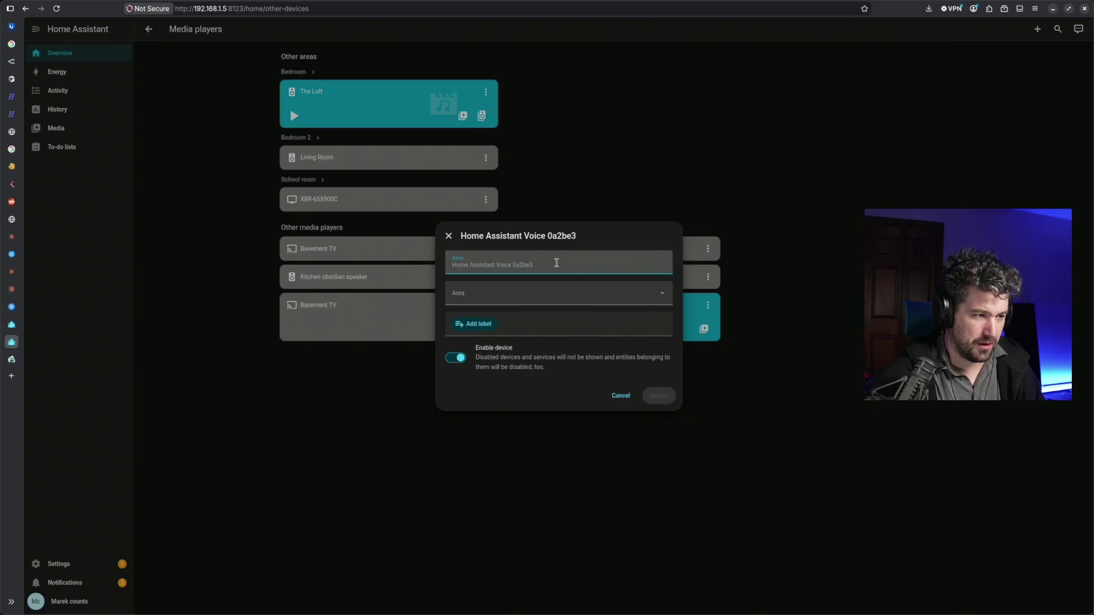
pyautogui.hotkey('ctrl', 'a')
pyautogui.write('Off')
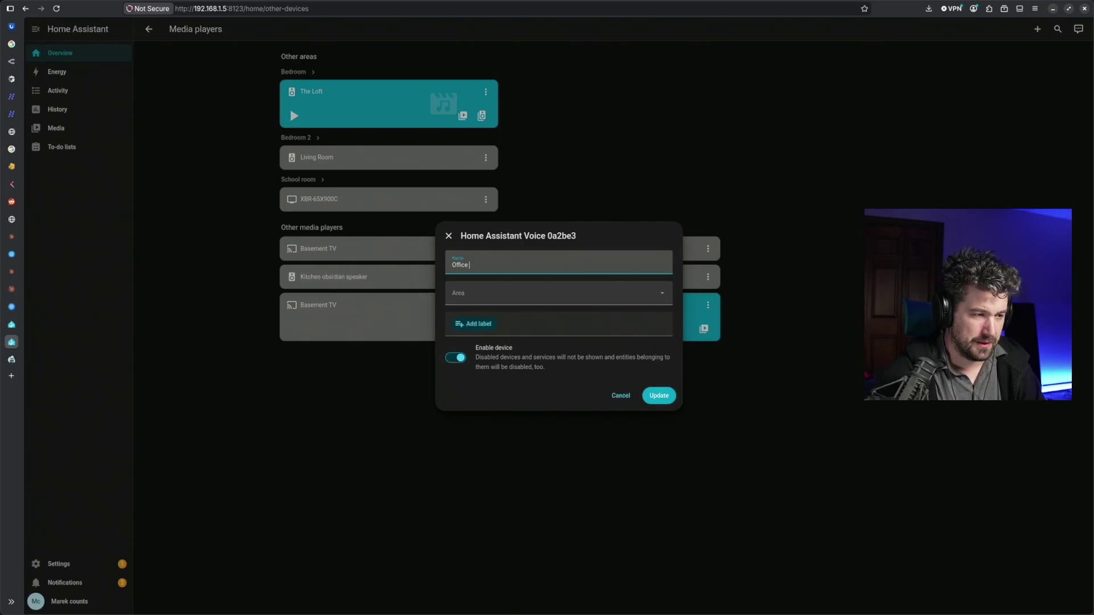
pyautogui.write('ice')
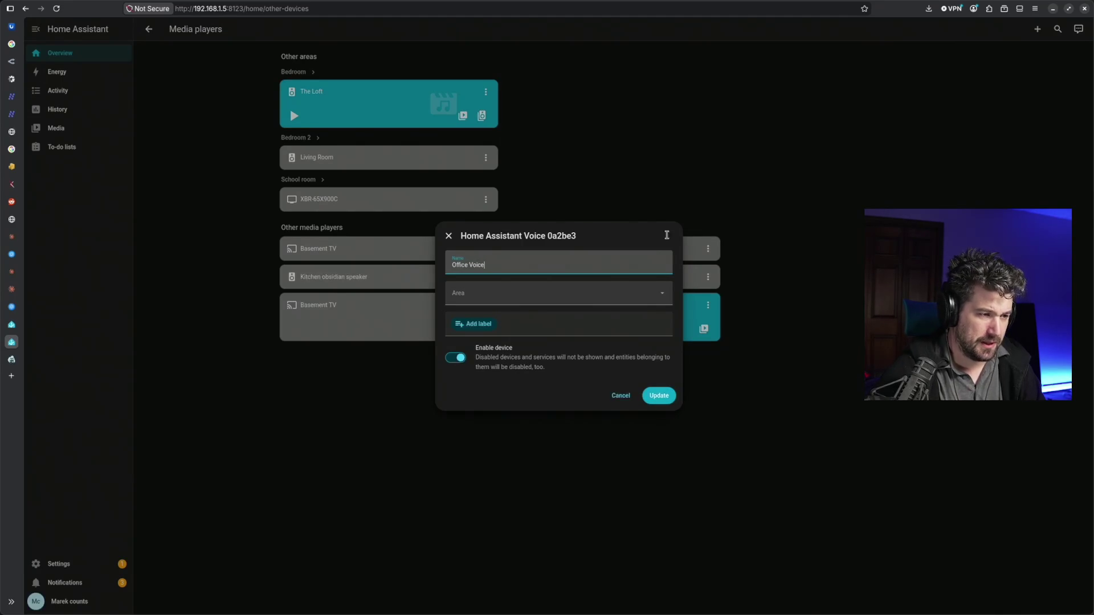
pyautogui.click(564, 301)
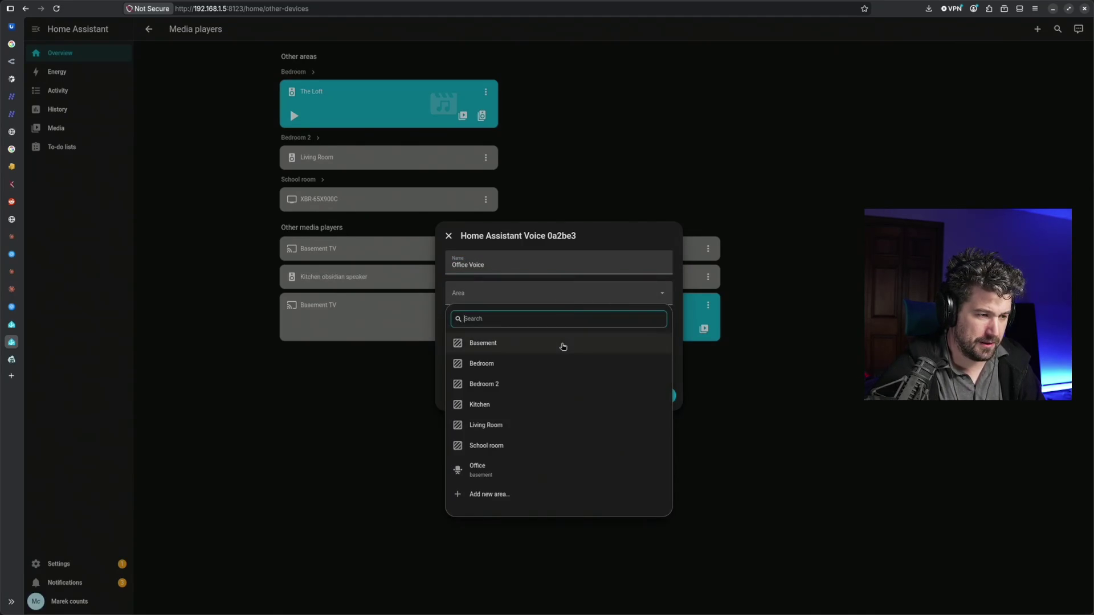
pyautogui.click(528, 468)
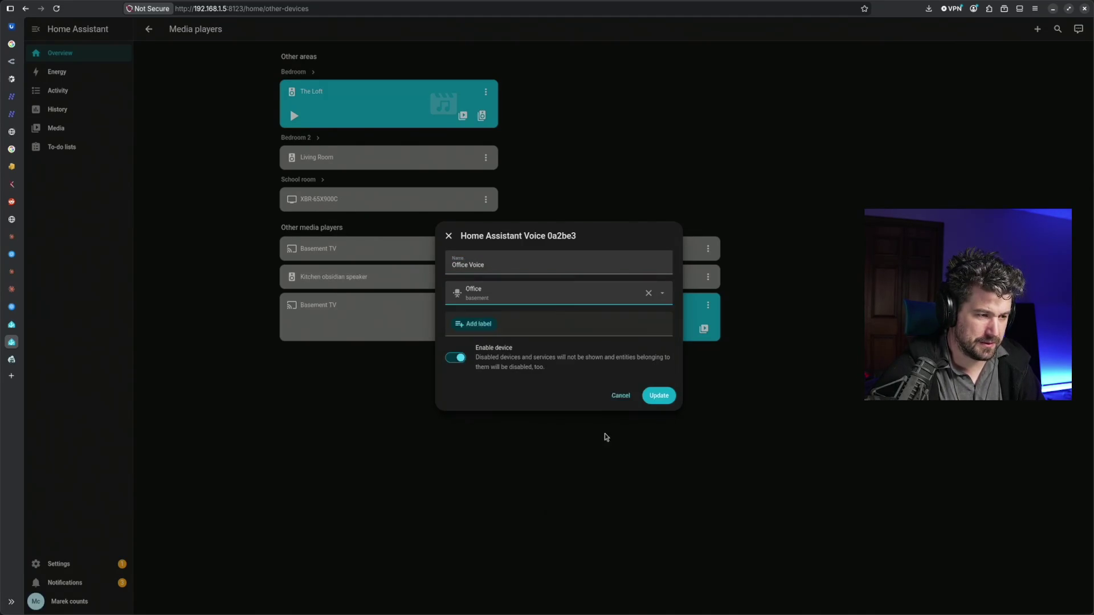
pyautogui.click(660, 396)
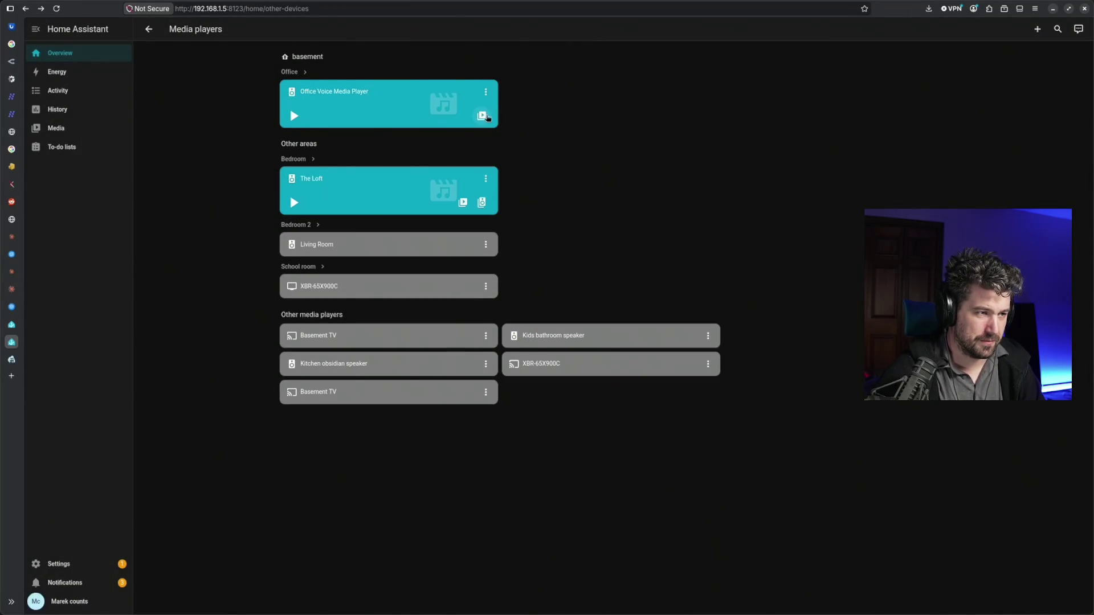
# Check the Office Voice media player details, then return to the Voice getting-started guide
pyautogui.click(484, 93)
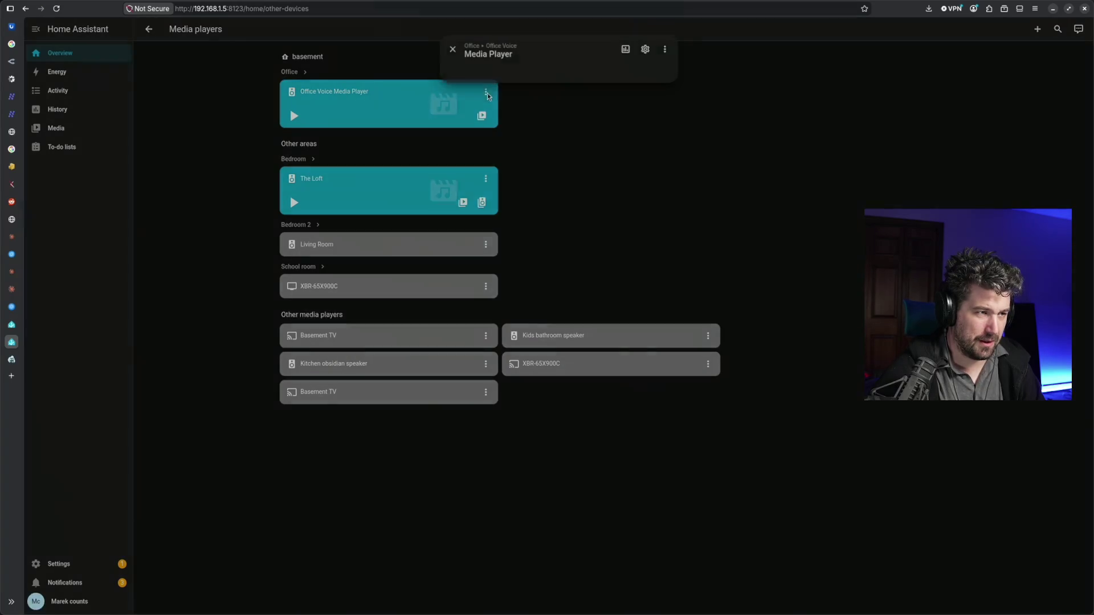
pyautogui.click(712, 79)
pyautogui.moveTo(10, 359)
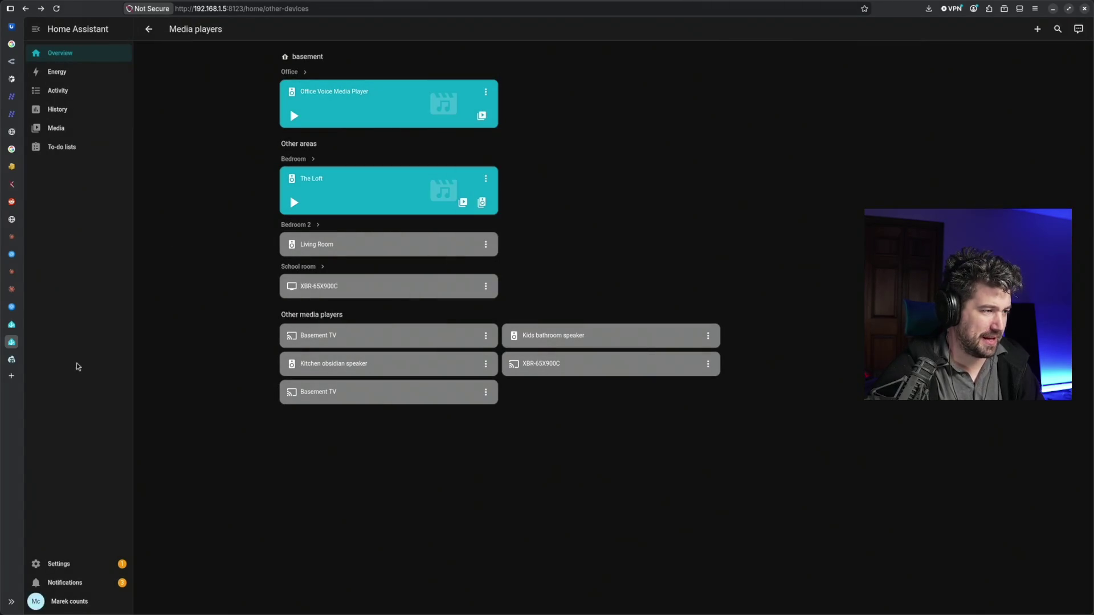
pyautogui.click(30, 364)
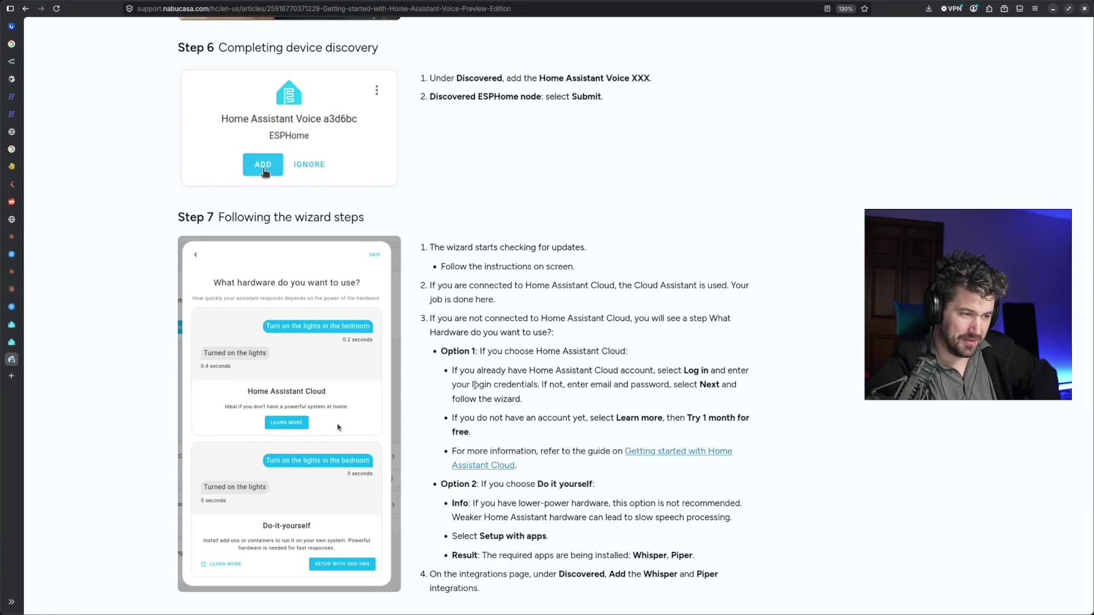
pyautogui.scroll(-2, 510, 346)
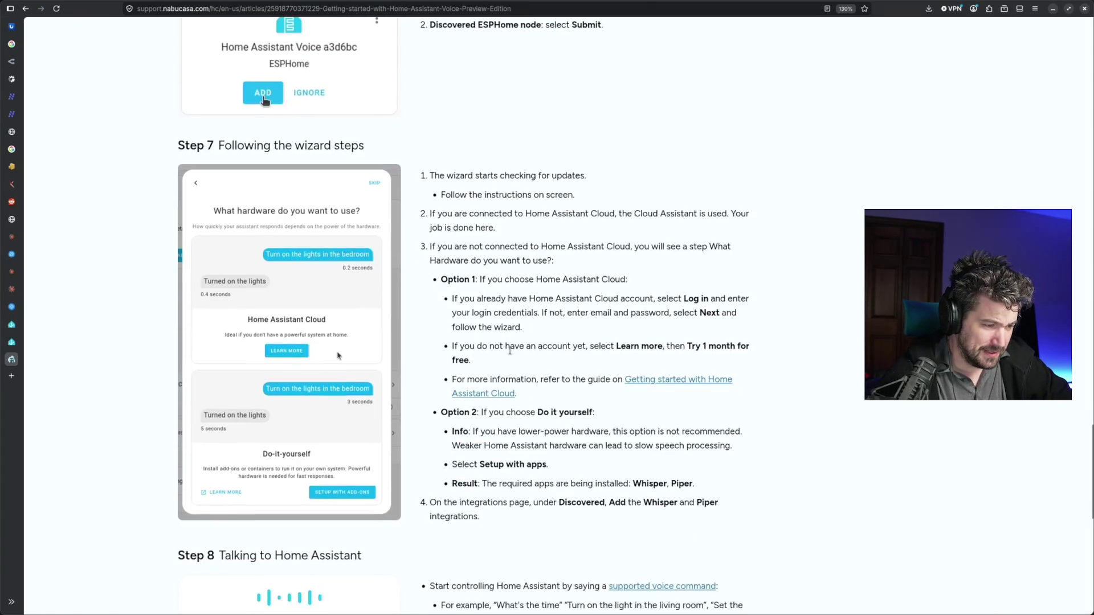
pyautogui.scroll(-3, 512, 354)
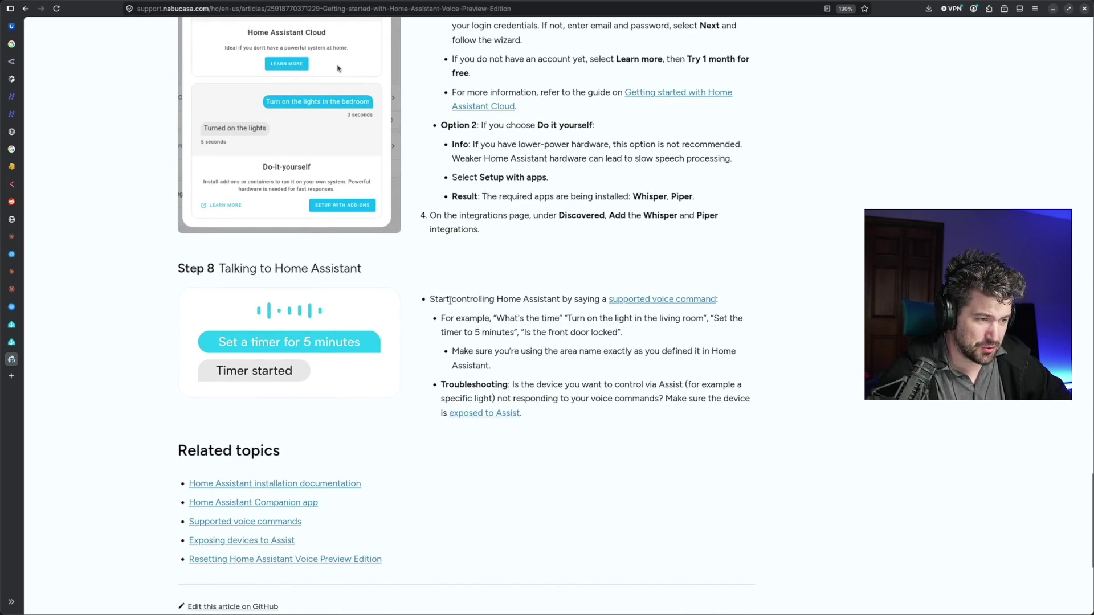
# Open Step 8's supported voice commands link in a new tab and switch to it
pyautogui.moveTo(450, 300); pyautogui.dragTo(598, 300)
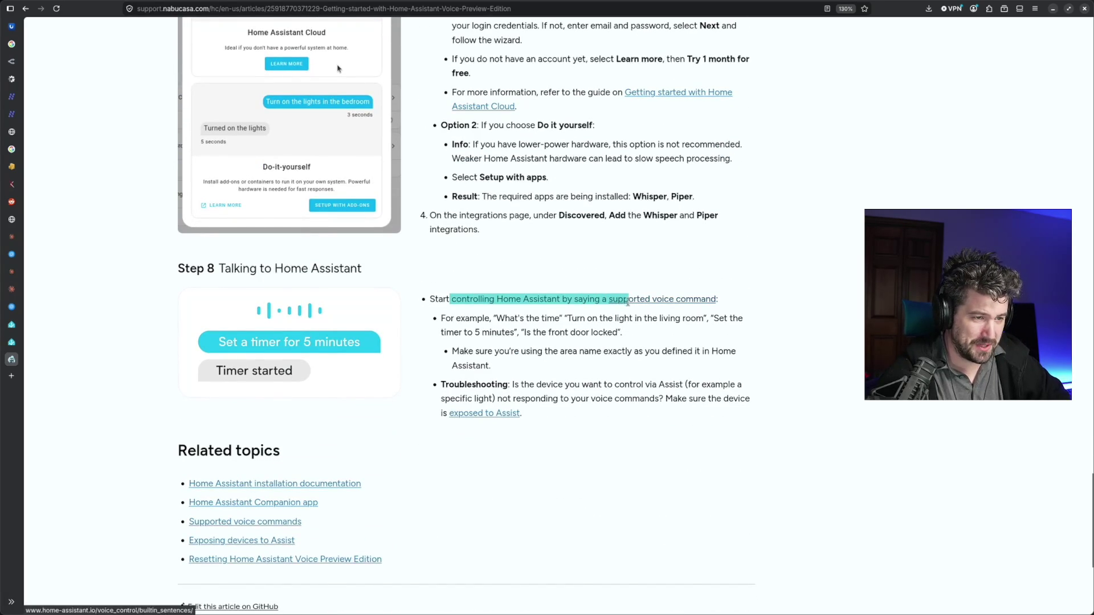
pyautogui.click(600, 305)
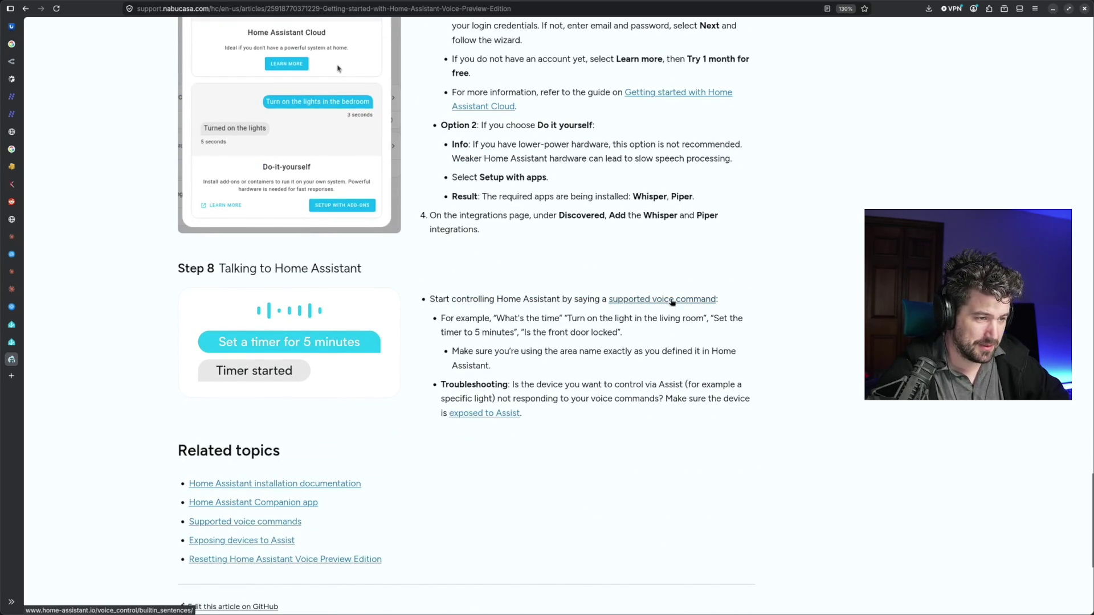
pyautogui.middleClick(673, 303)
pyautogui.click(13, 377)
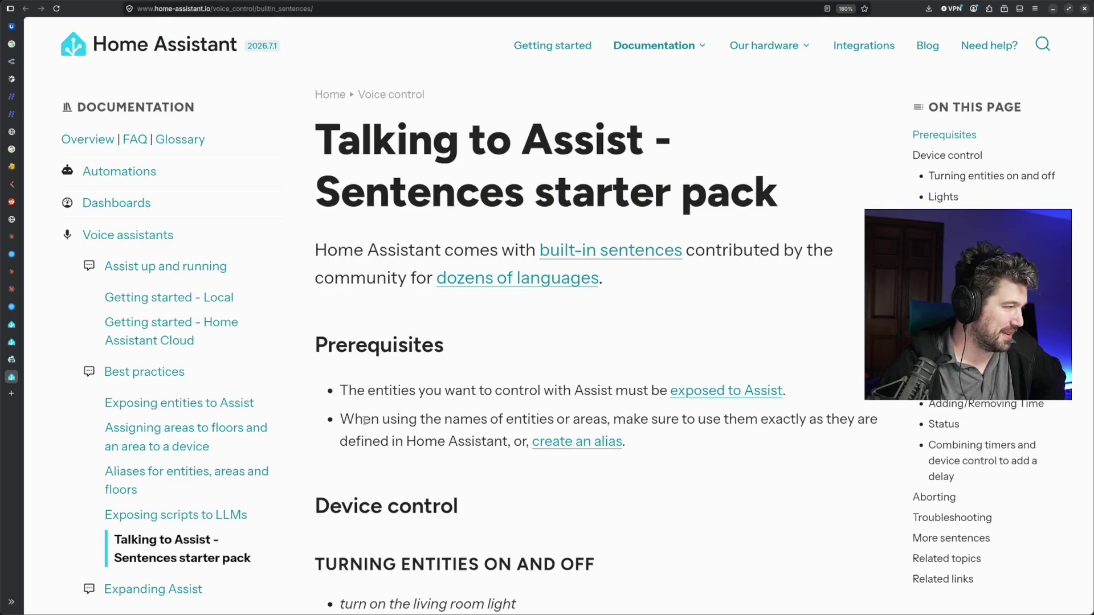
pyautogui.scroll(-2, 526, 436)
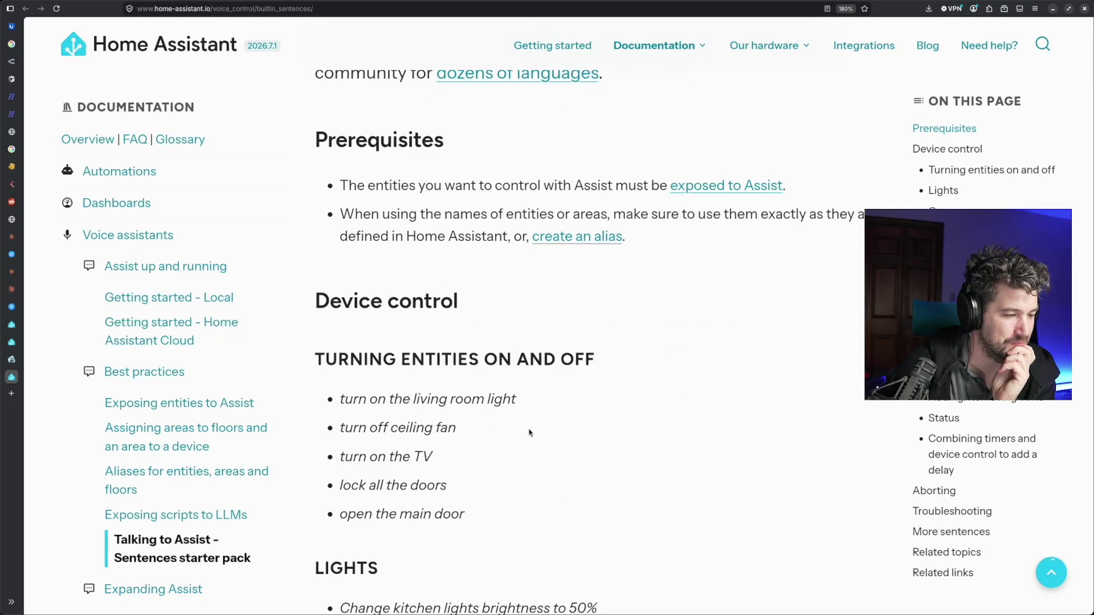
pyautogui.scroll(-2, 531, 433)
pyautogui.scroll(-3, 531, 435)
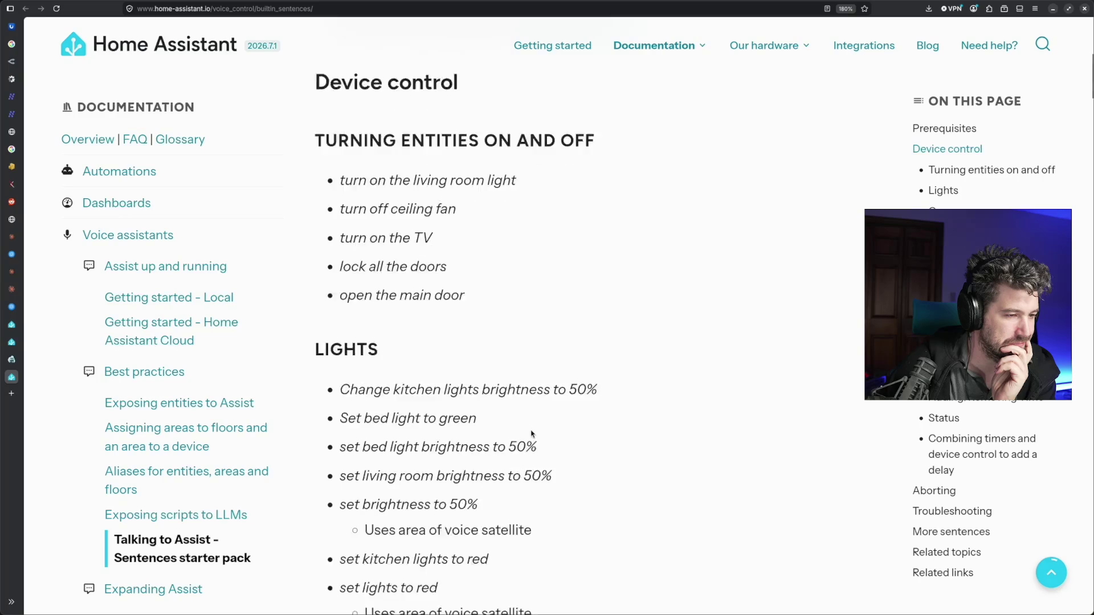
pyautogui.scroll(-2, 531, 435)
pyautogui.scroll(-3, 531, 434)
pyautogui.scroll(-3, 530, 436)
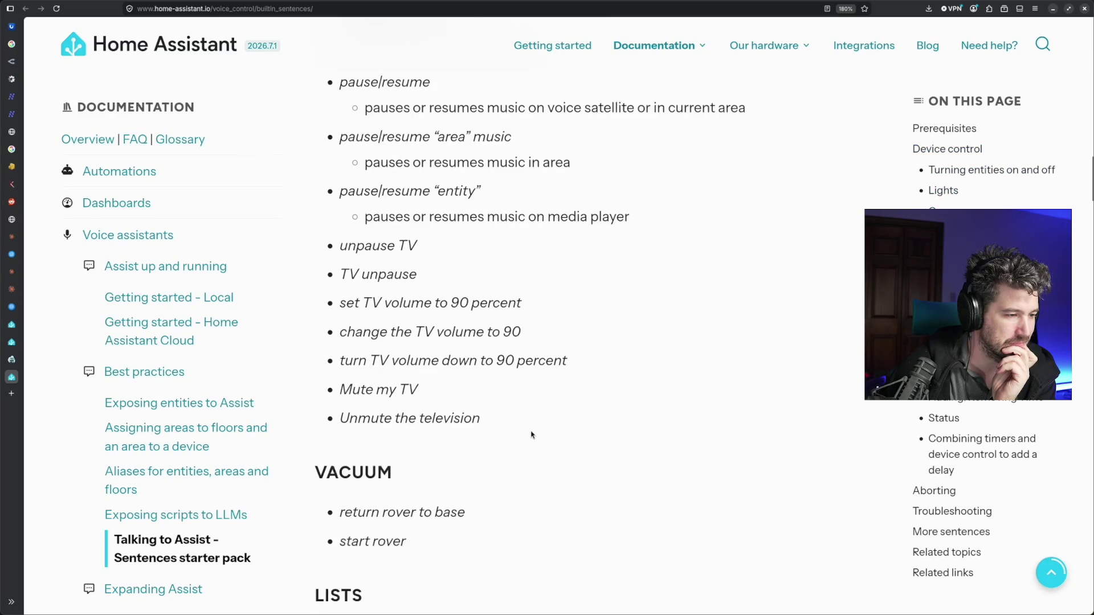
pyautogui.scroll(-5, 530, 434)
pyautogui.scroll(-5, 531, 432)
pyautogui.scroll(10, 530, 431)
pyautogui.scroll(10, 530, 431)
pyautogui.scroll(5, 530, 434)
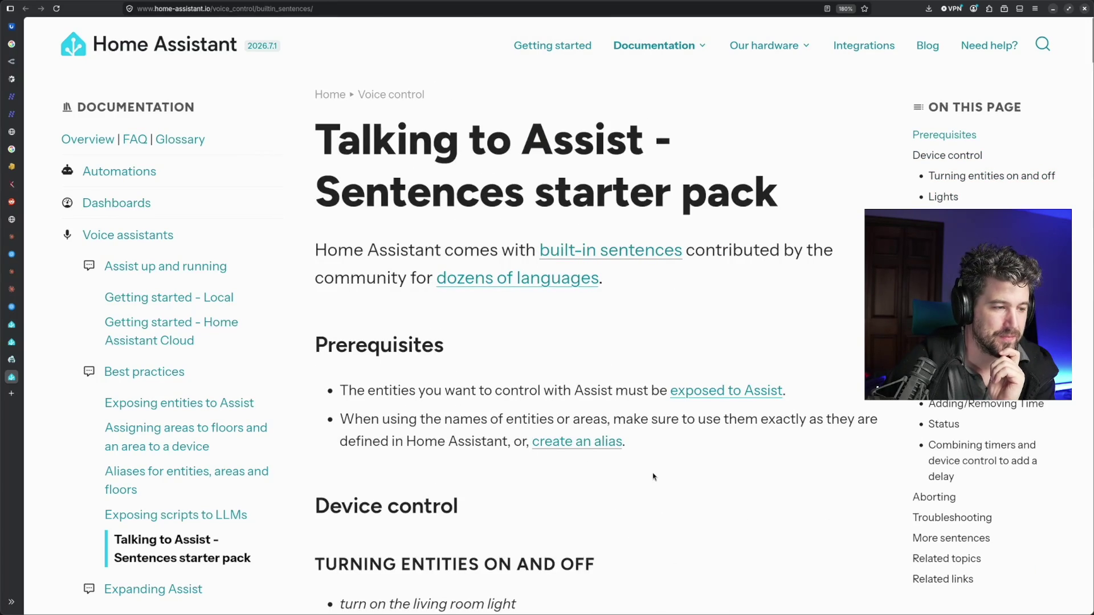
# Highlight 'the names of entities' in the Sentences starter pack, then return to the Nabu Casa article
pyautogui.moveTo(421, 419); pyautogui.dragTo(564, 419)
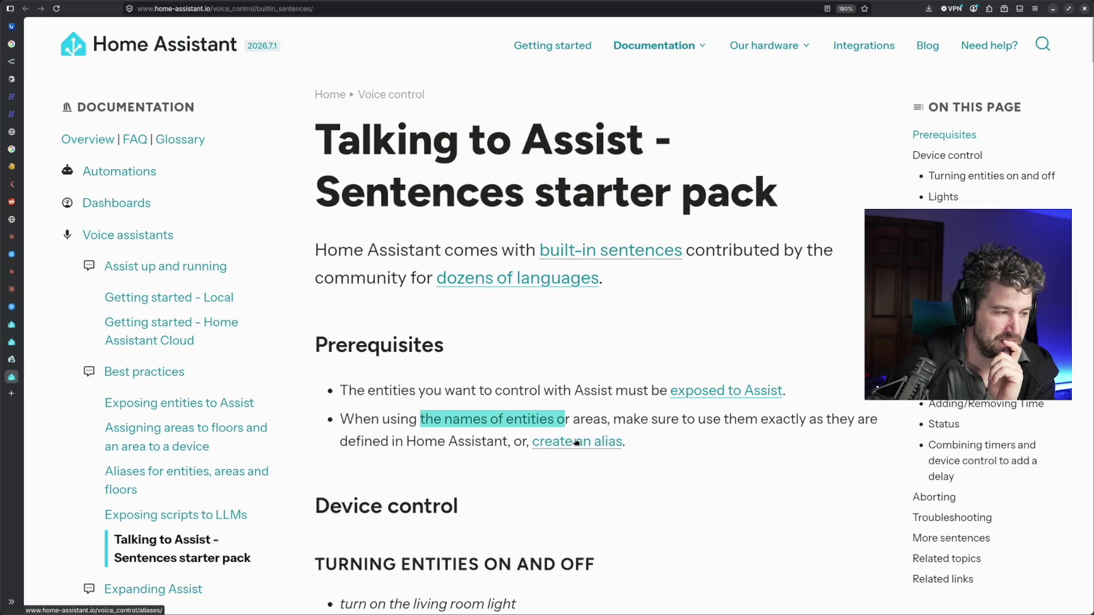
pyautogui.click(18, 359)
pyautogui.scroll(1, 338, 141)
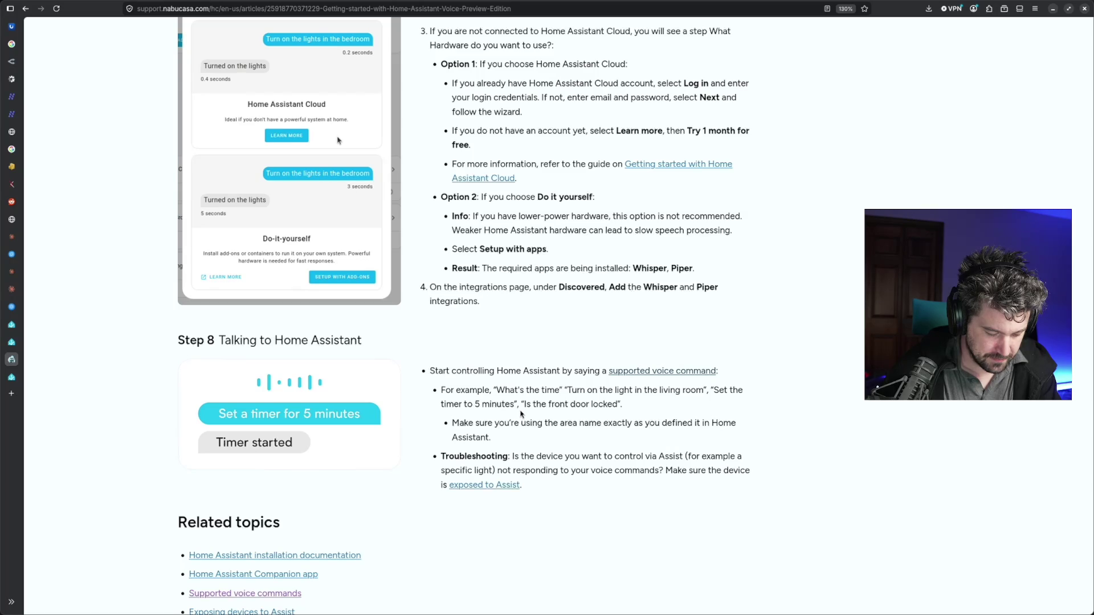
pyautogui.scroll(2, 520, 414)
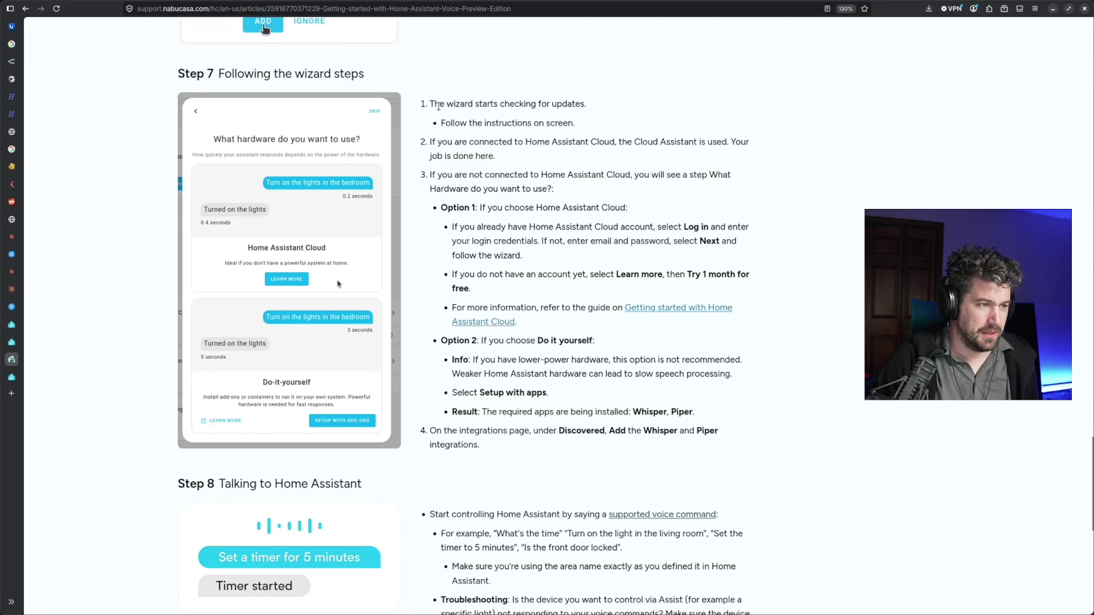
# Reread Step 7's 'instructions on screen' wording, then switch to the Home Assistant tab
pyautogui.moveTo(437, 103); pyautogui.dragTo(547, 104)
pyautogui.moveTo(469, 123); pyautogui.dragTo(575, 124)
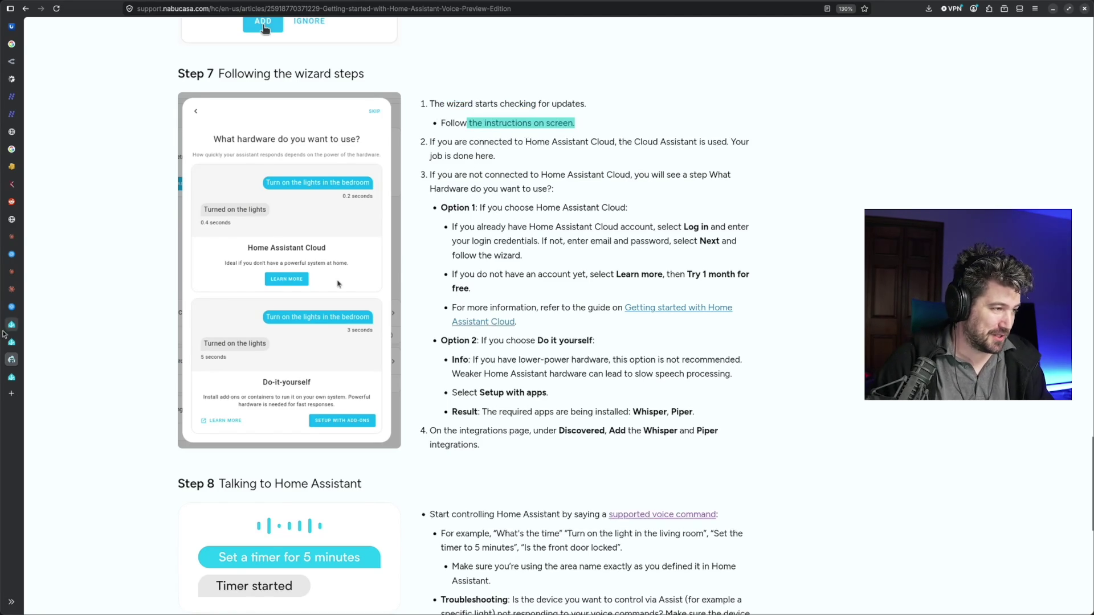
pyautogui.hotkey('ctrl', 'pageup')
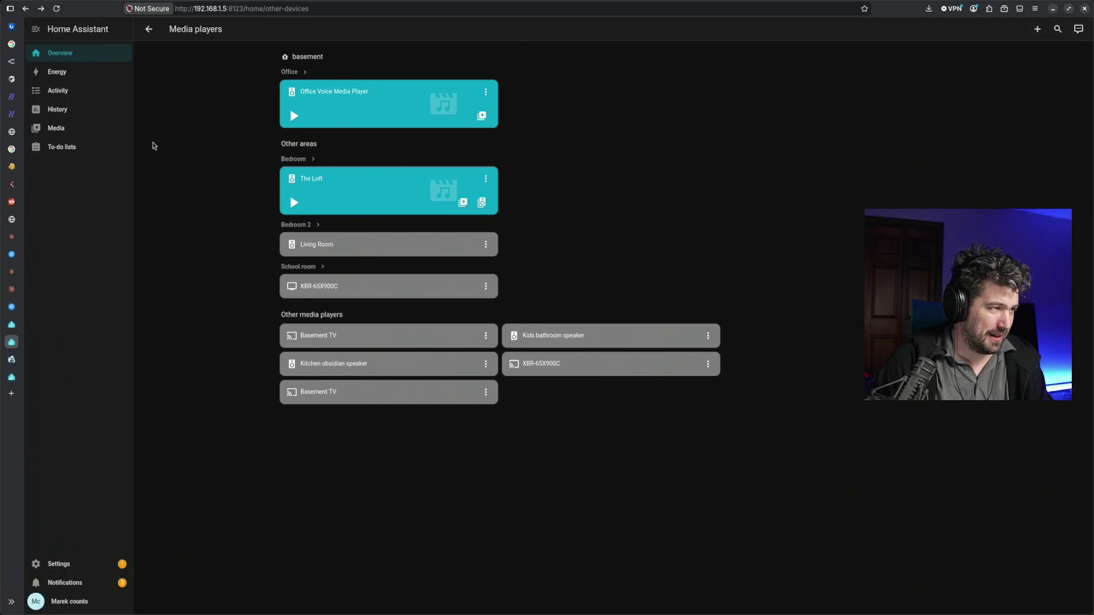
# From the Overview dashboard check the unassigned devices, then go into the Office area page
pyautogui.click(93, 56)
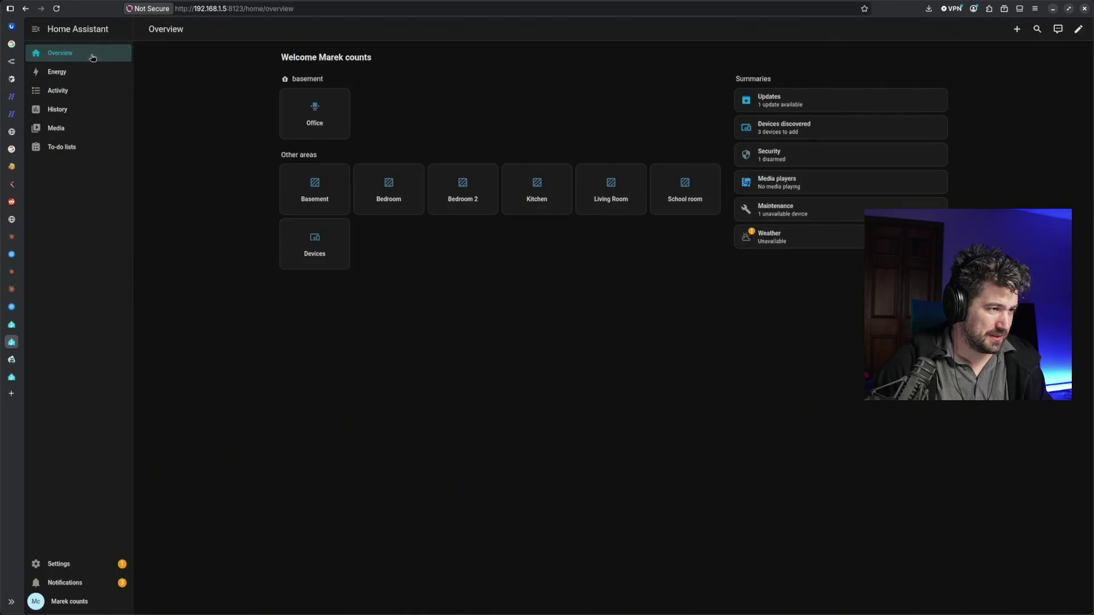
pyautogui.click(315, 256)
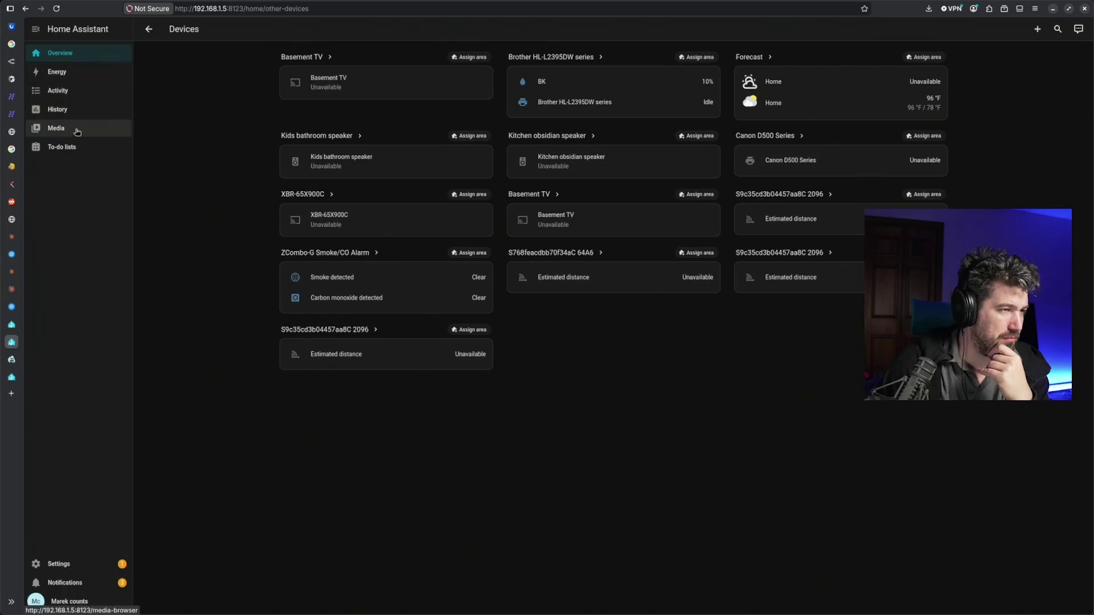
pyautogui.click(150, 31)
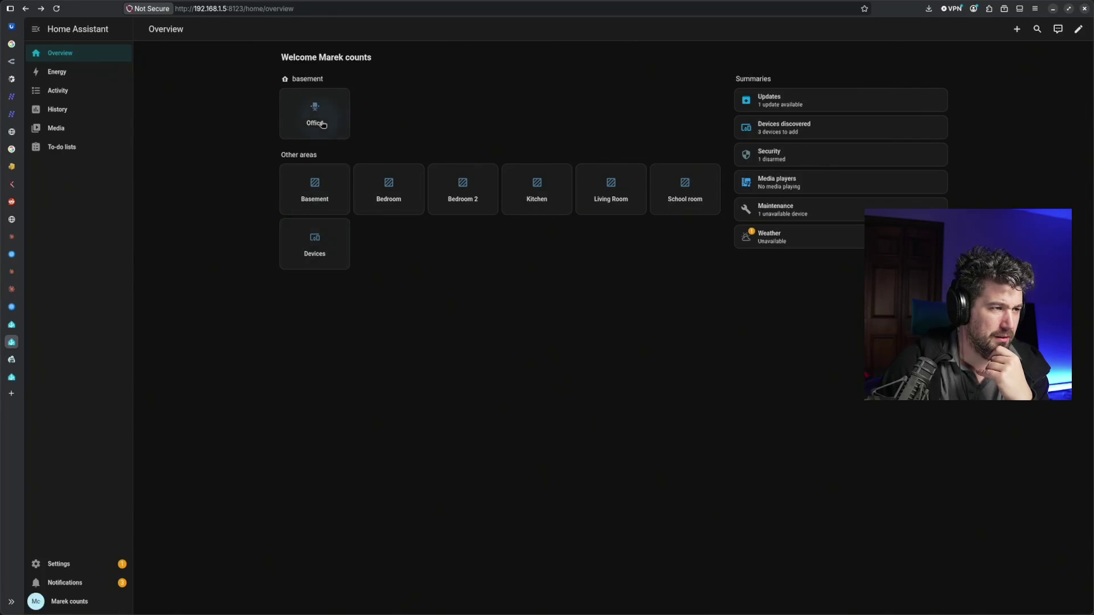
pyautogui.click(324, 125)
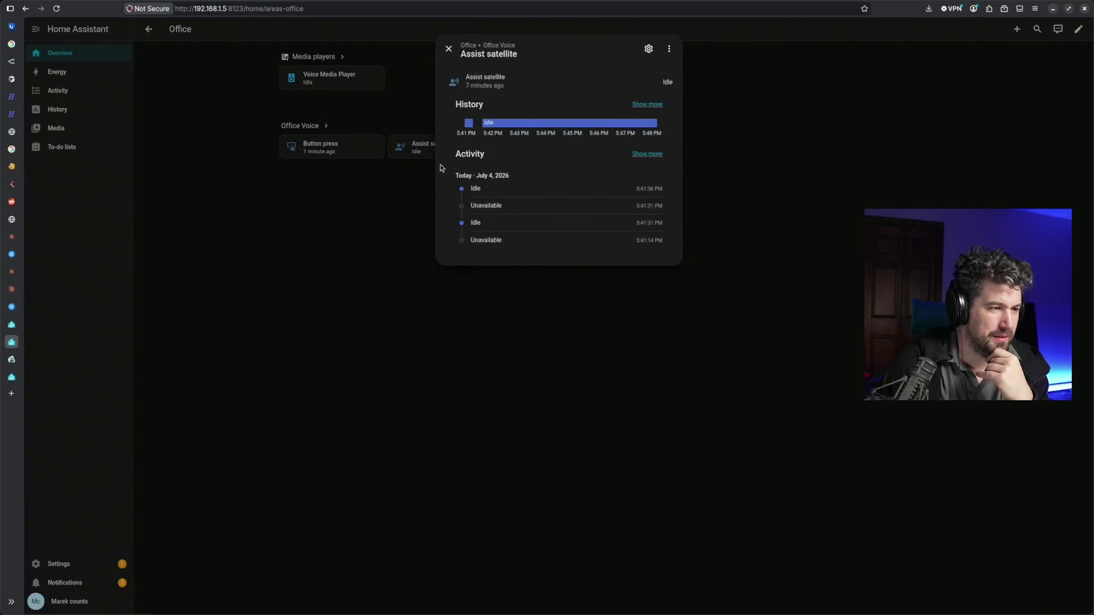
pyautogui.moveTo(570, 123)
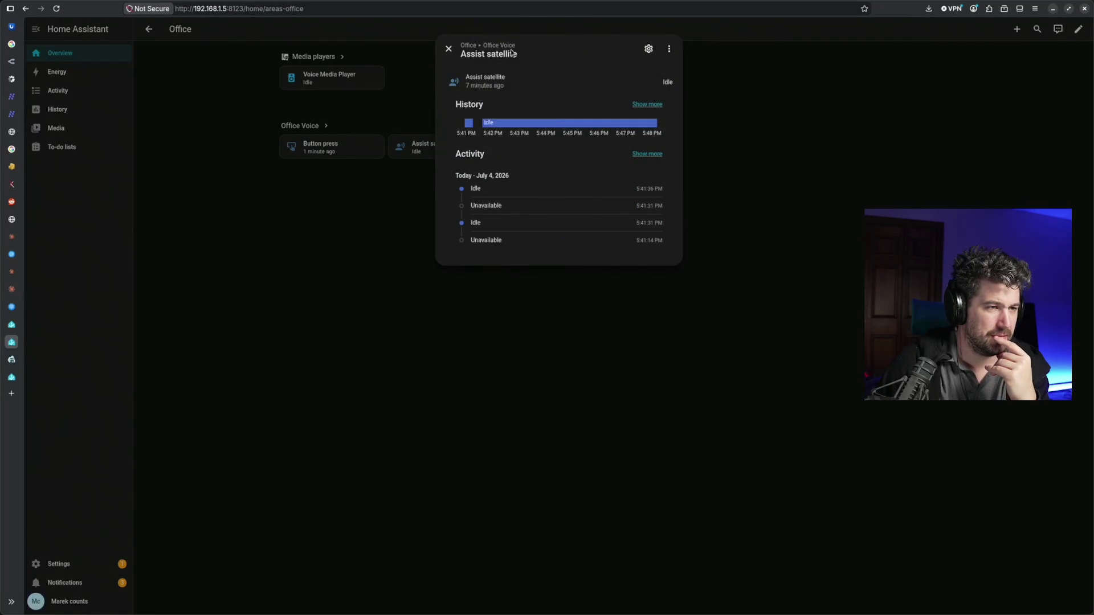
# Expose the Office Assist satellite to Assist and give it the alias bob
pyautogui.click(648, 49)
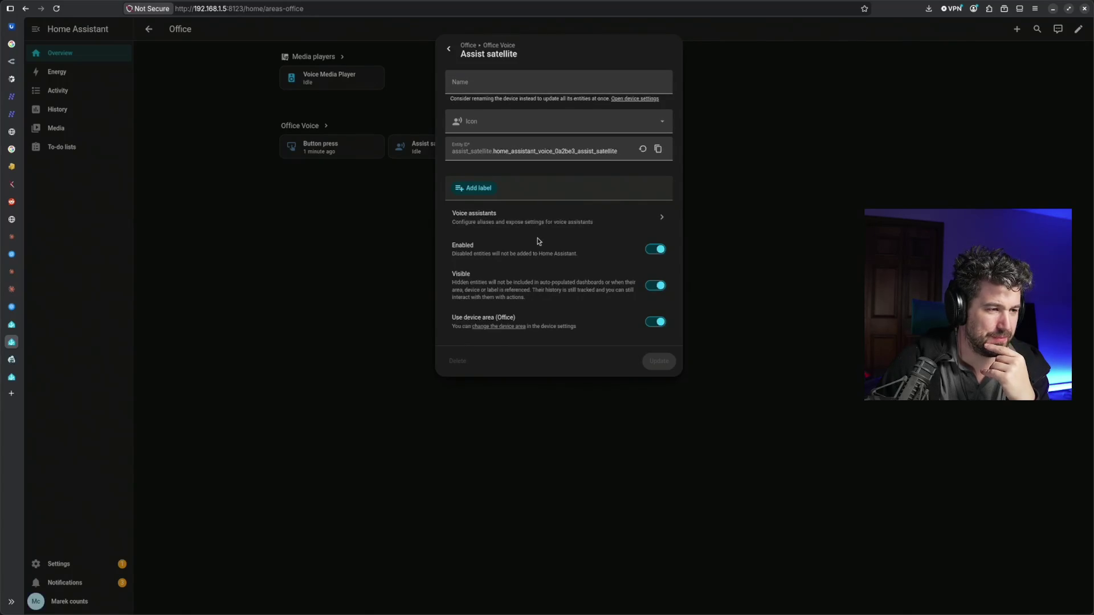
pyautogui.click(561, 229)
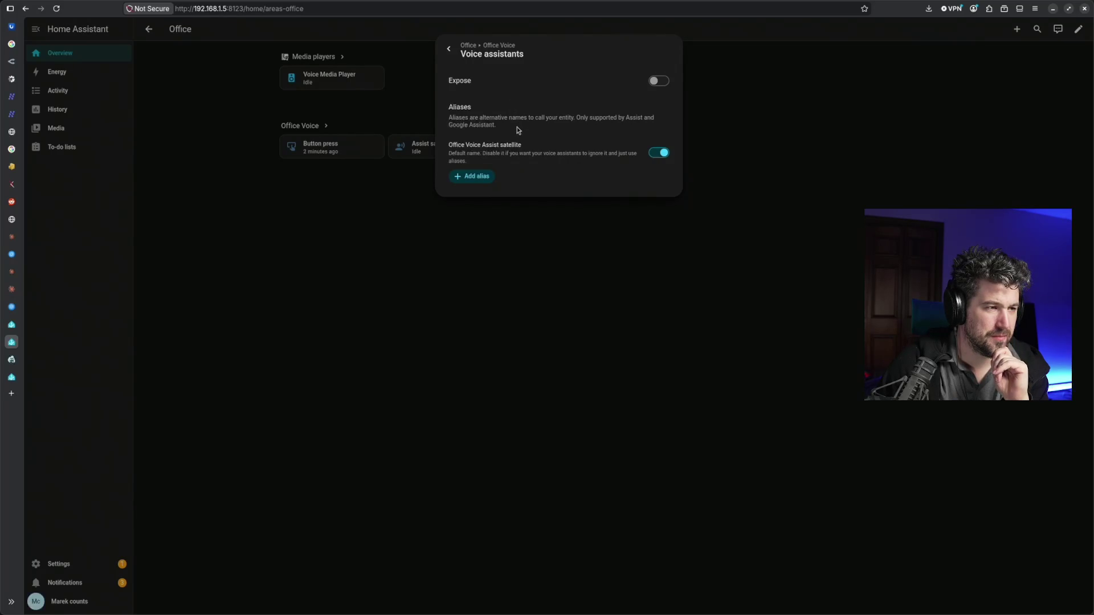
pyautogui.click(658, 80)
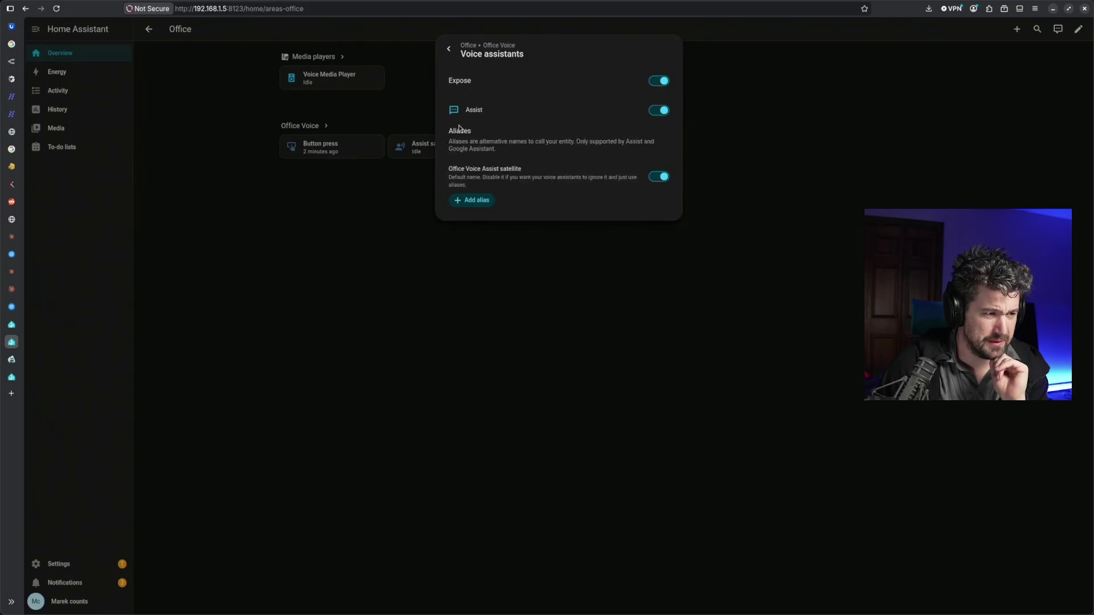
pyautogui.click(487, 201)
pyautogui.write('bob')
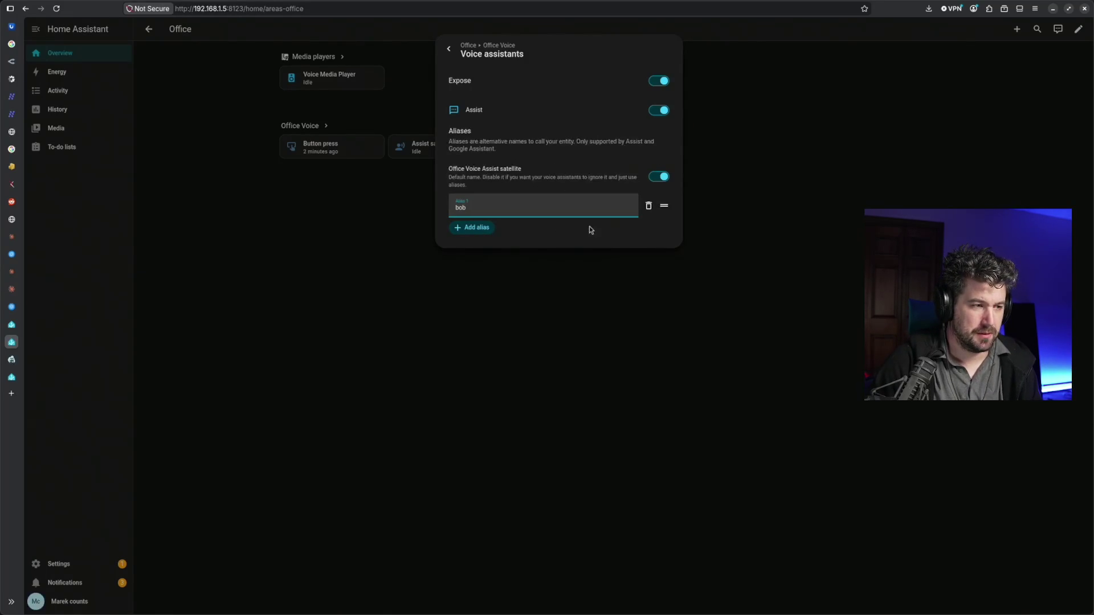
pyautogui.click(476, 228)
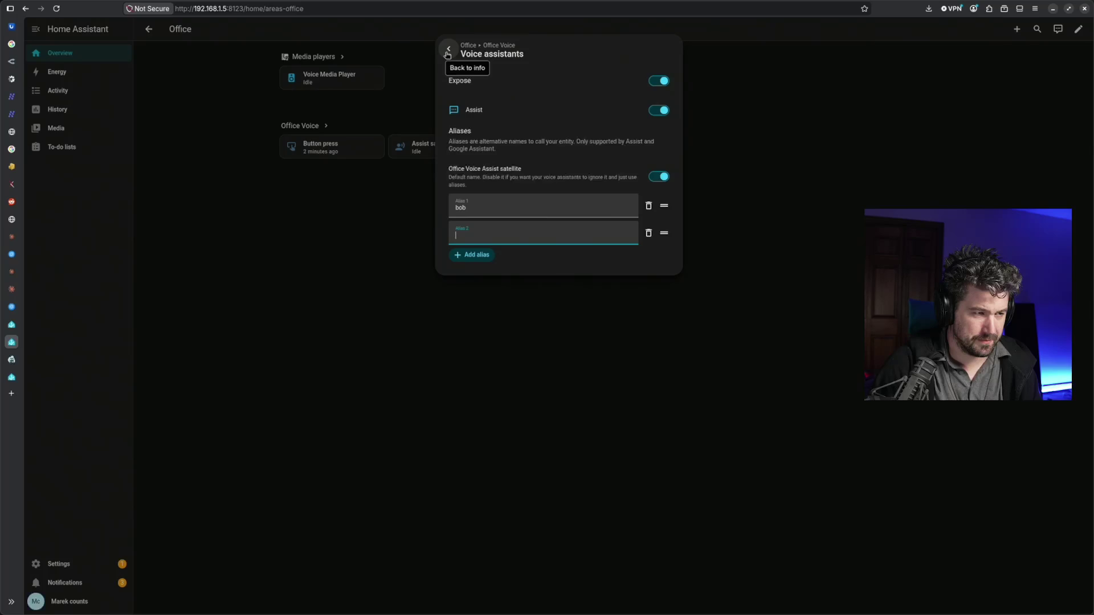
# Return to the satellite's main settings and switch to the Nabu Casa getting-started article
pyautogui.click(448, 51)
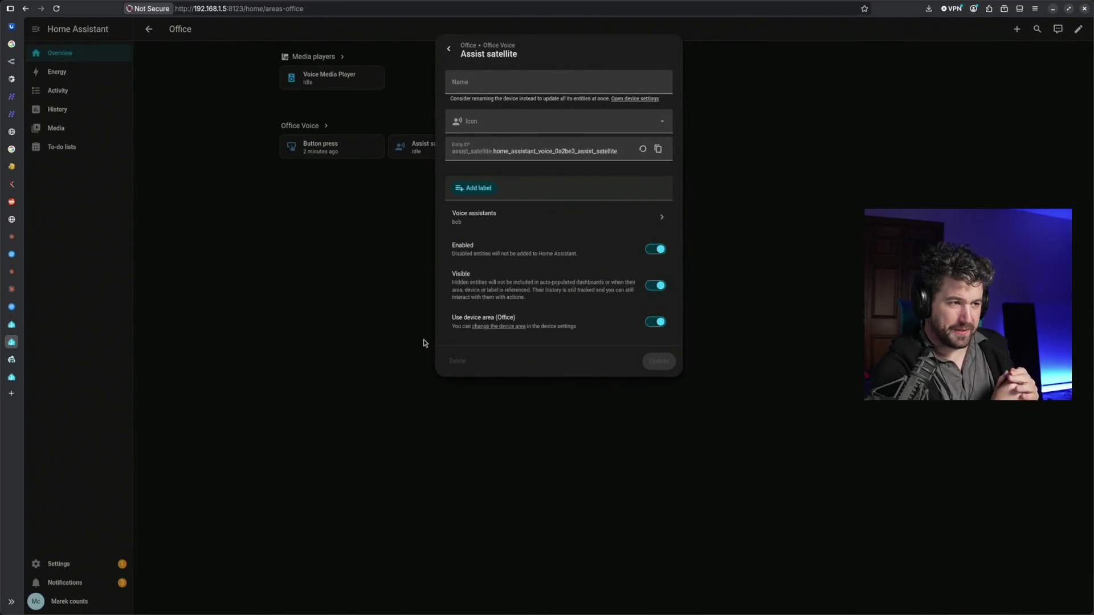
pyautogui.click(12, 360)
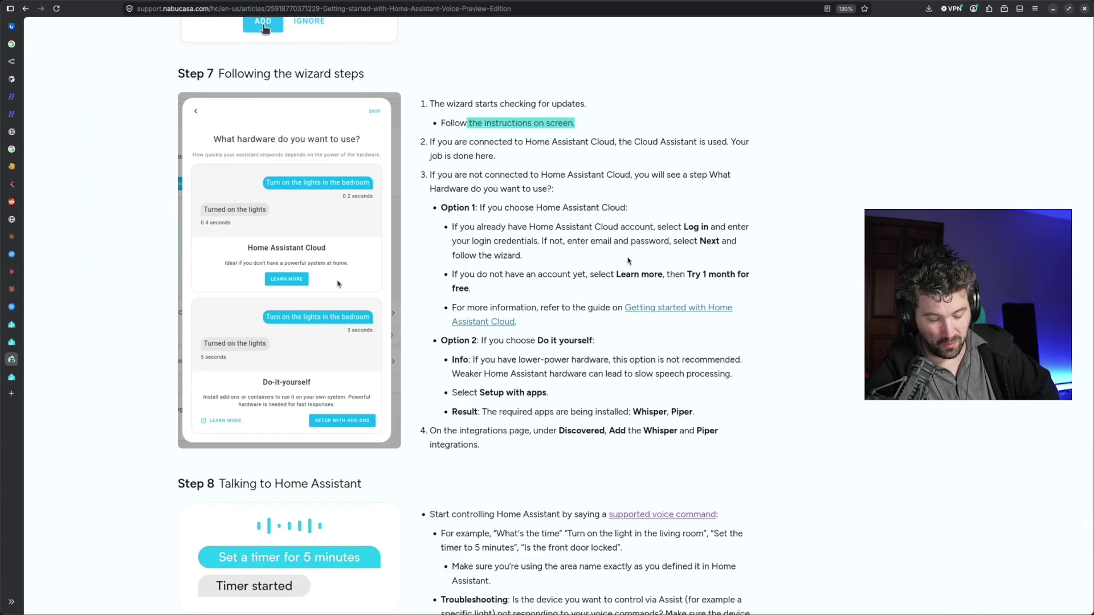
# Read the Step 7 Cloud-connected and not-connected sentences and the hardware question
pyautogui.click(588, 190)
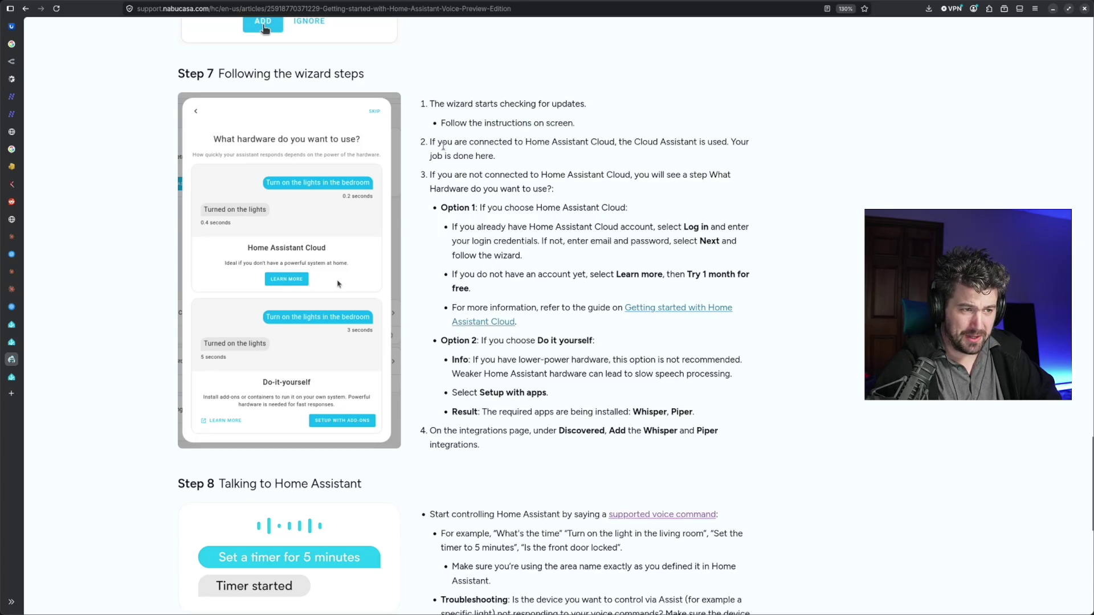
pyautogui.moveTo(441, 141); pyautogui.dragTo(566, 142)
pyautogui.moveTo(439, 175); pyautogui.dragTo(560, 179)
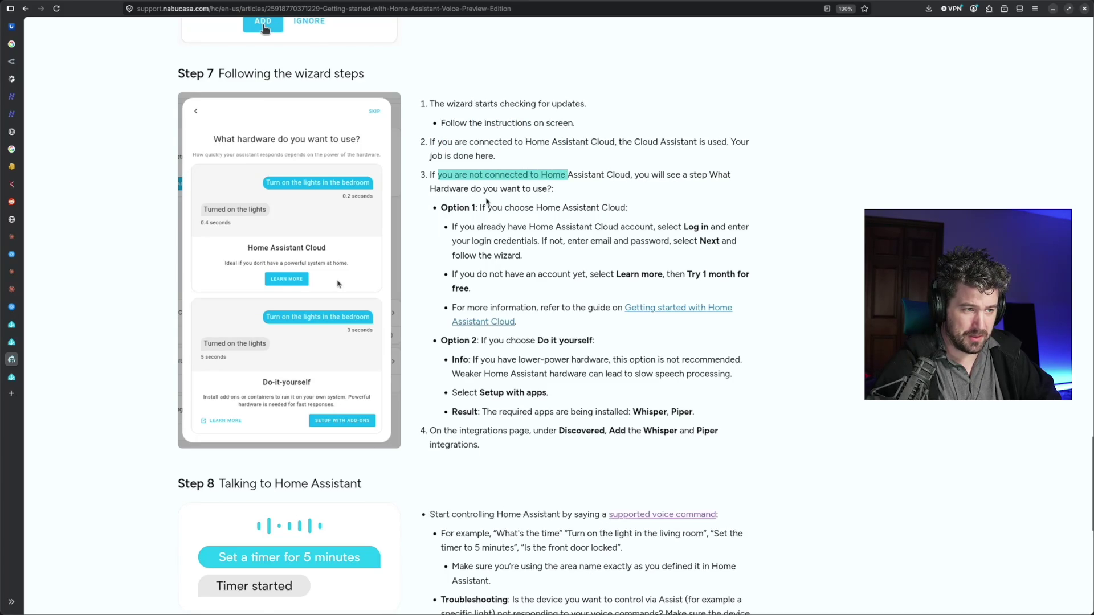
pyautogui.moveTo(468, 177)
pyautogui.mouseDown()
pyautogui.moveTo(681, 175)
pyautogui.moveTo(672, 181)
pyautogui.mouseUp()
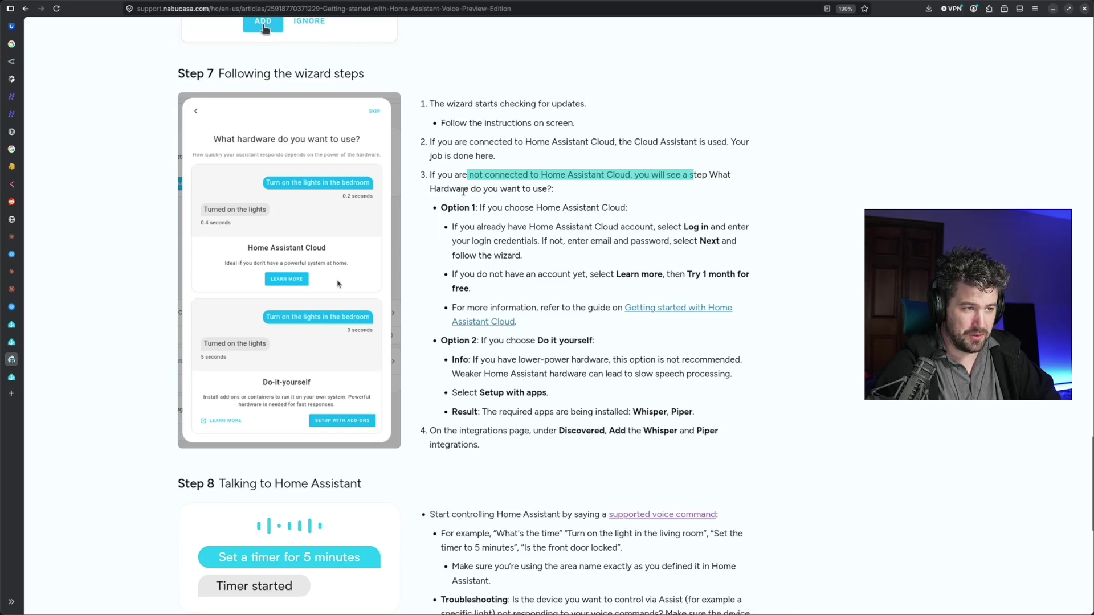
pyautogui.moveTo(463, 191)
pyautogui.mouseDown()
pyautogui.moveTo(536, 190)
pyautogui.moveTo(524, 208)
pyautogui.moveTo(615, 211)
pyautogui.mouseUp()
# Reread Option 2 'Do it yourself' and its low-power hardware warning, then switch back to Home Assistant
pyautogui.moveTo(458, 340); pyautogui.dragTo(561, 353)
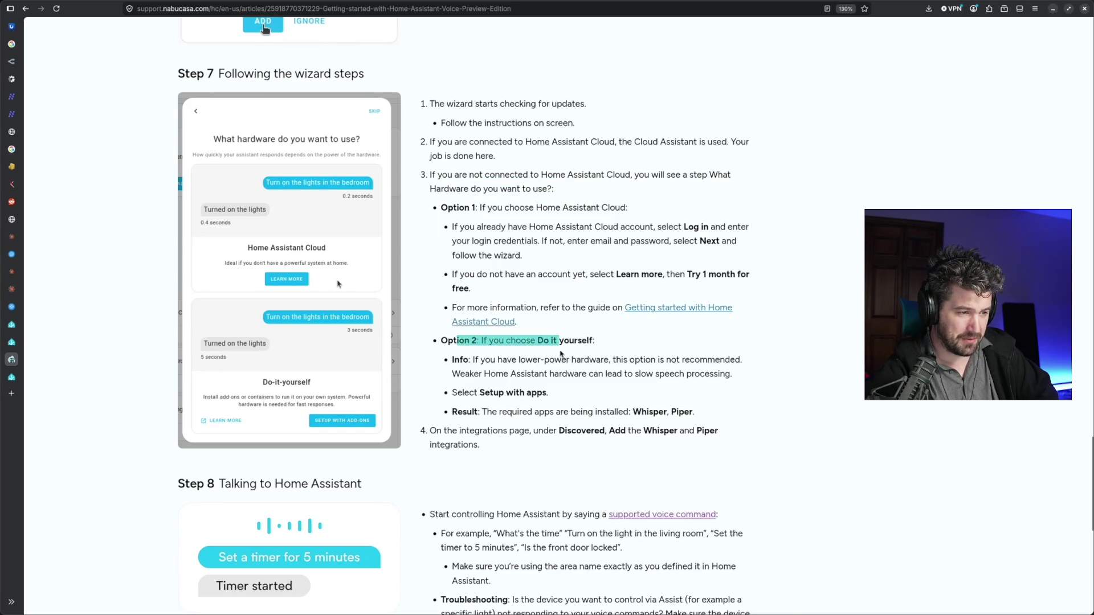
pyautogui.moveTo(471, 359); pyautogui.dragTo(688, 370)
pyautogui.moveTo(475, 374)
pyautogui.mouseDown()
pyautogui.moveTo(715, 374)
pyautogui.moveTo(455, 375)
pyautogui.moveTo(453, 361)
pyautogui.mouseUp()
pyautogui.click(733, 378)
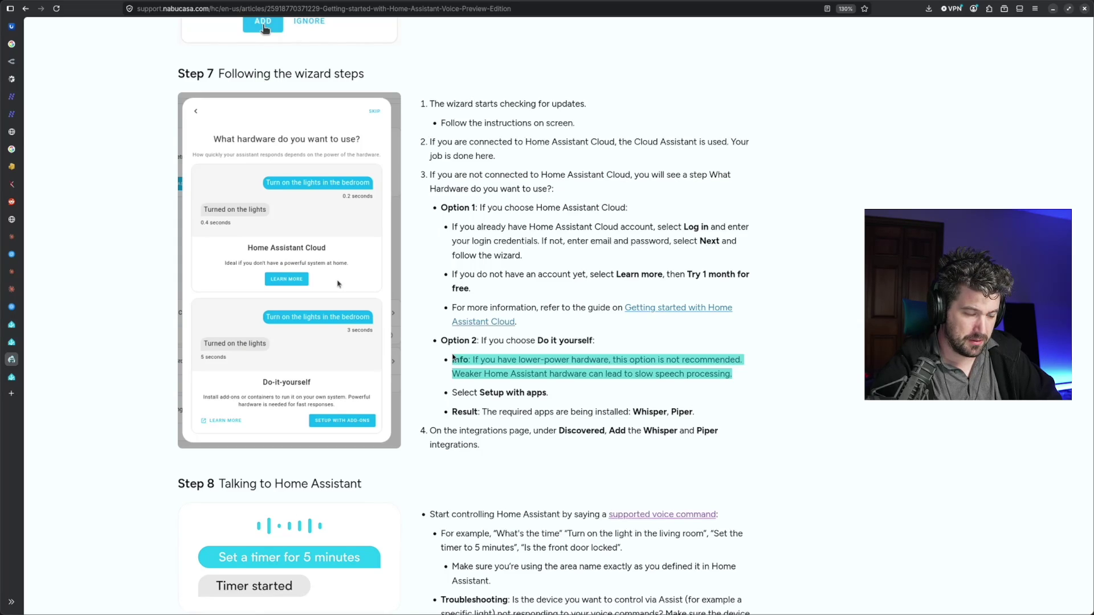
pyautogui.click(469, 359)
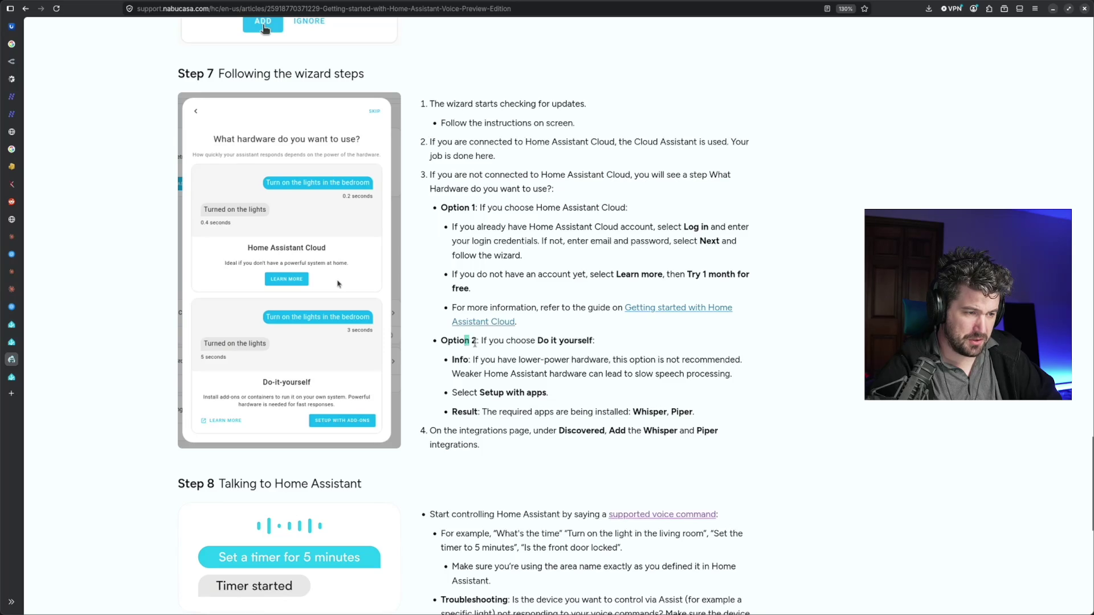
pyautogui.moveTo(465, 344); pyautogui.dragTo(576, 343)
pyautogui.moveTo(463, 360); pyautogui.dragTo(577, 360)
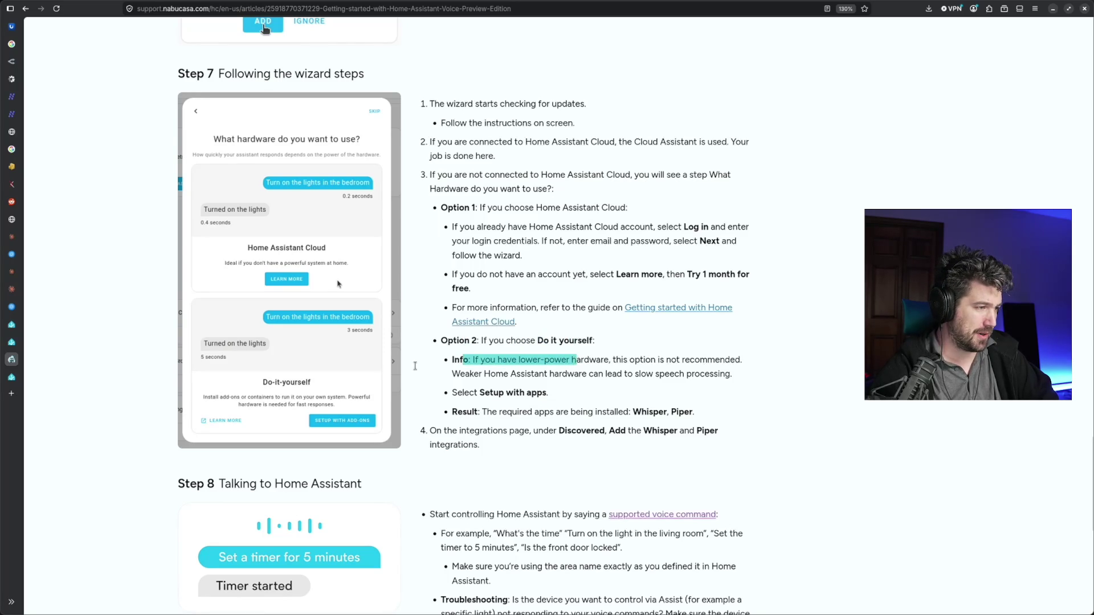
pyautogui.click(18, 343)
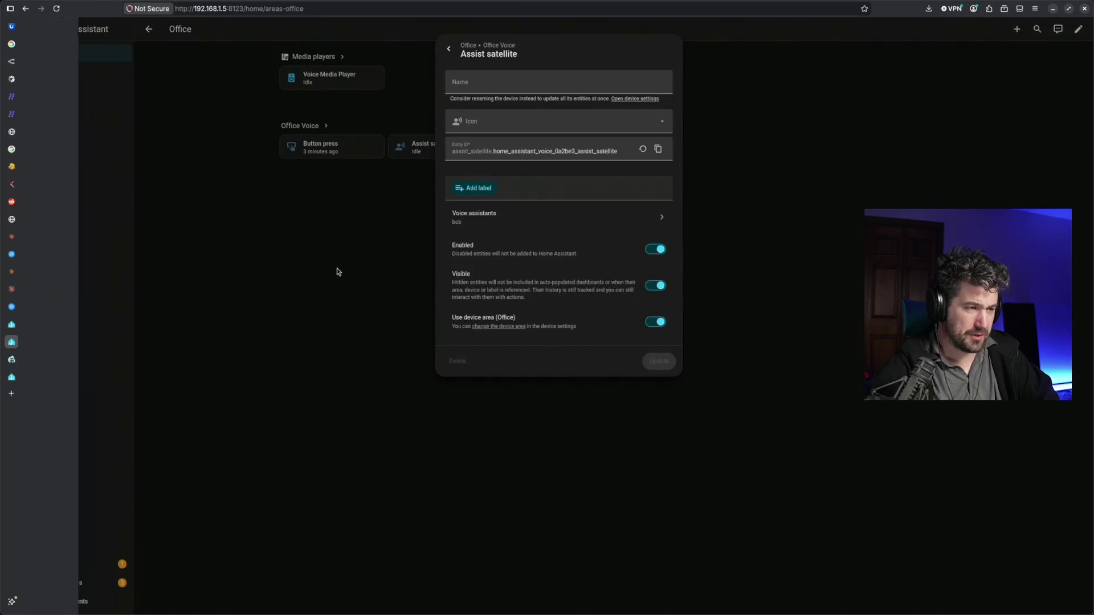
# Look over the Assist satellite's options menu and its entity settings icon list without changing anything
pyautogui.click(448, 48)
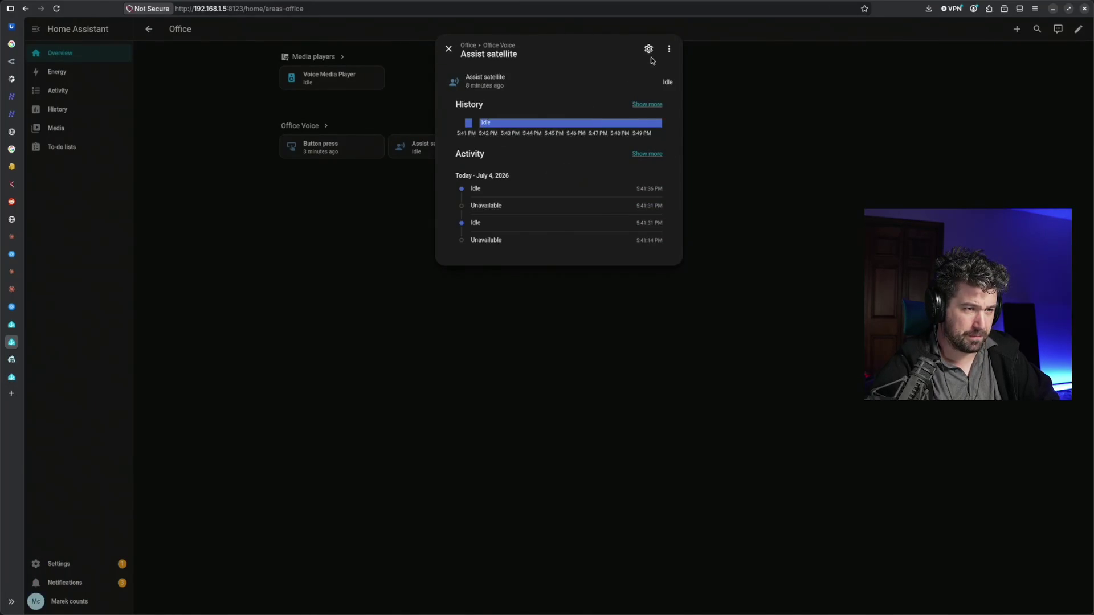
pyautogui.click(669, 49)
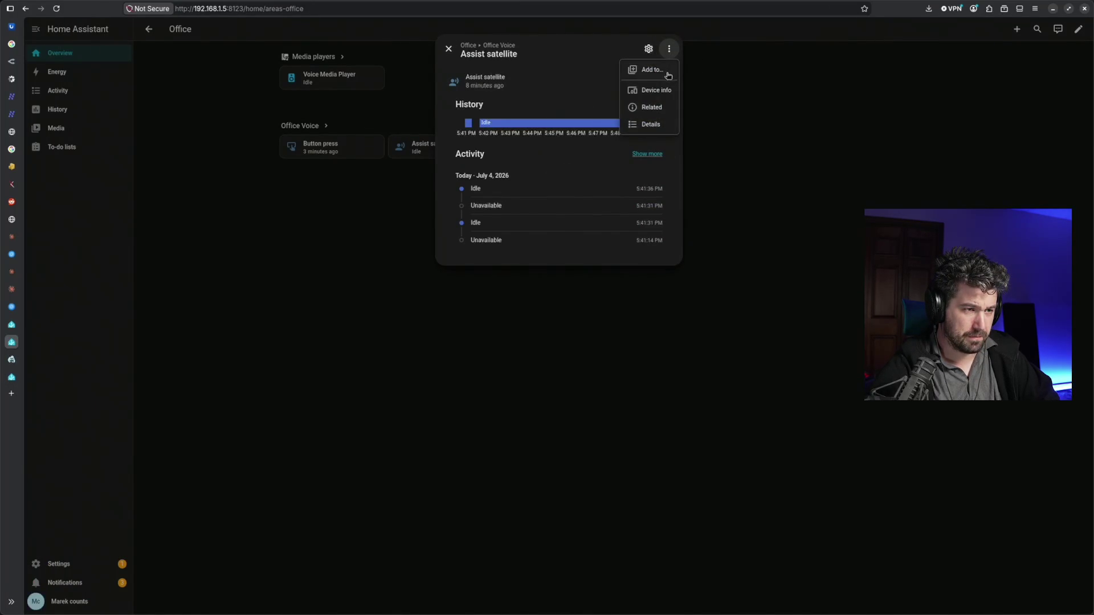
pyautogui.click(567, 82)
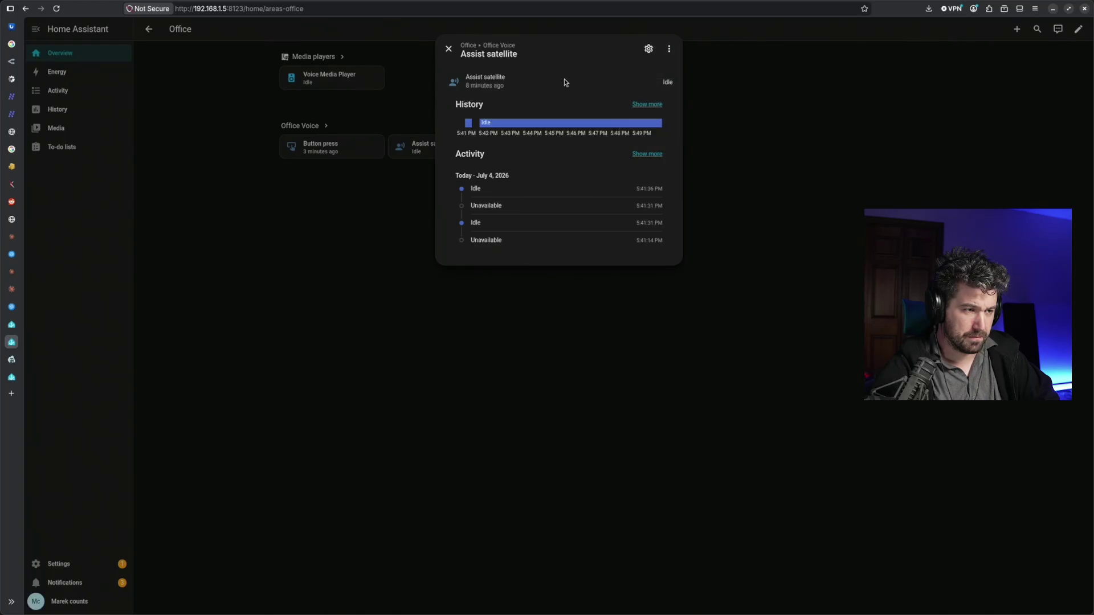
pyautogui.click(648, 49)
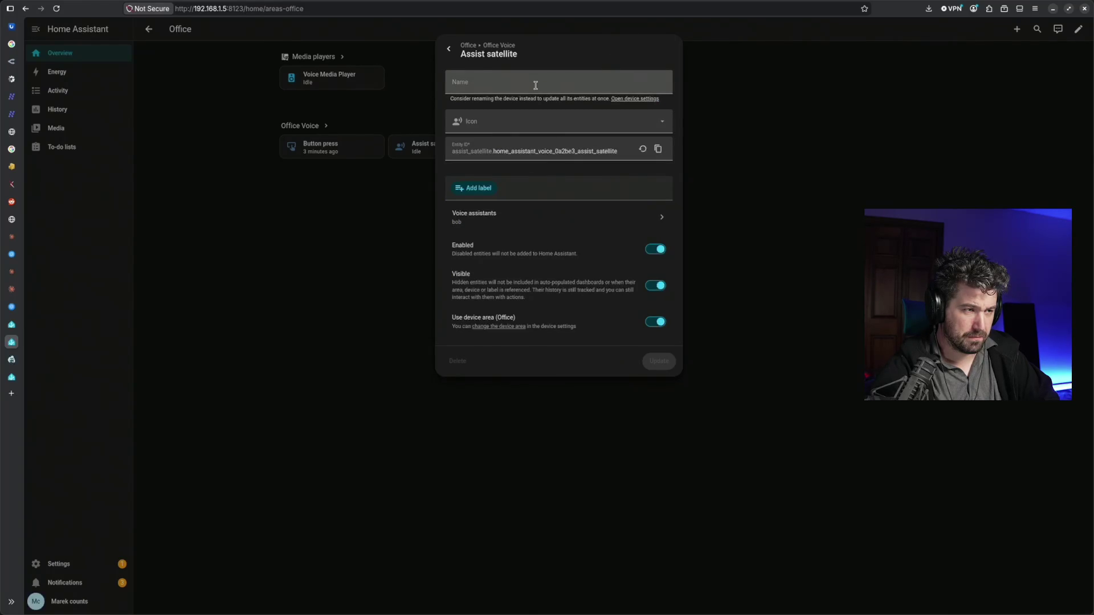
pyautogui.click(547, 122)
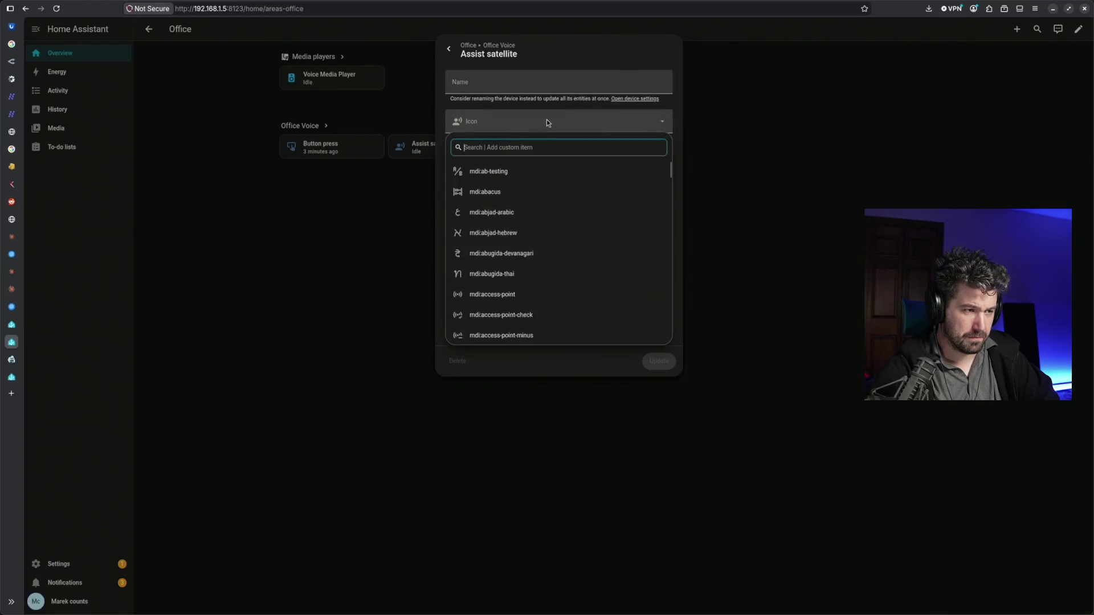
pyautogui.click(547, 122)
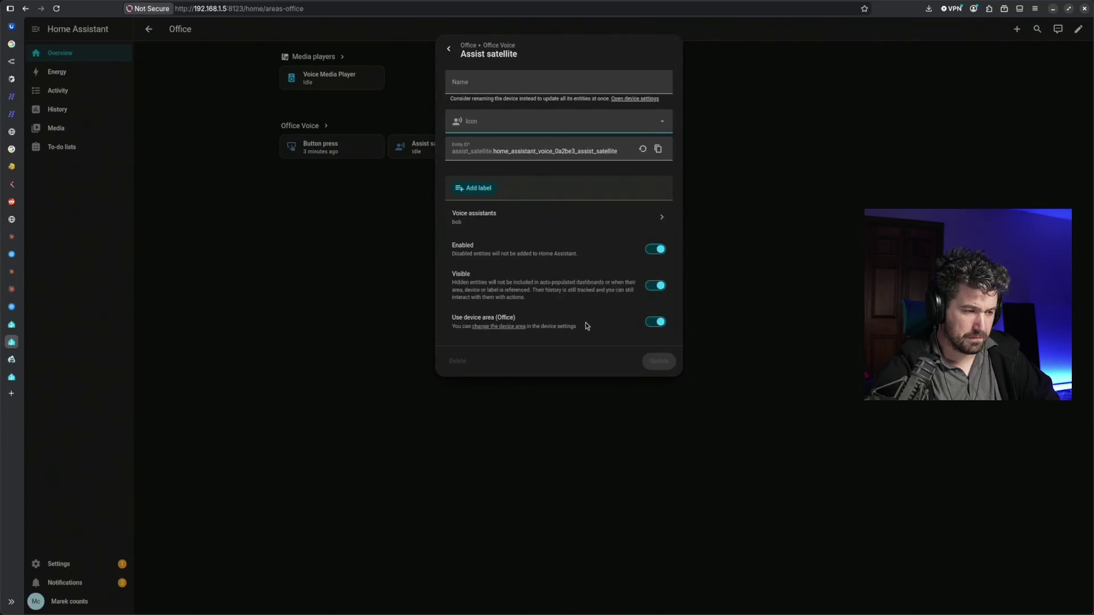
# Close the Assist satellite dialog to the Office page and switch to the Nabu Casa setup article
pyautogui.click(448, 49)
pyautogui.click(448, 49)
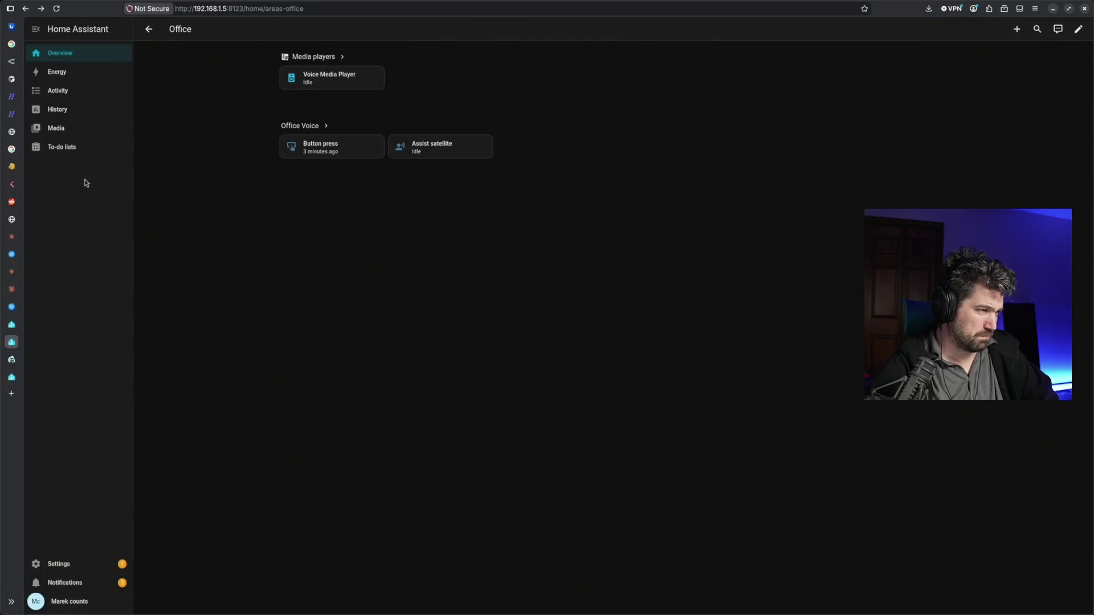
pyautogui.click(52, 360)
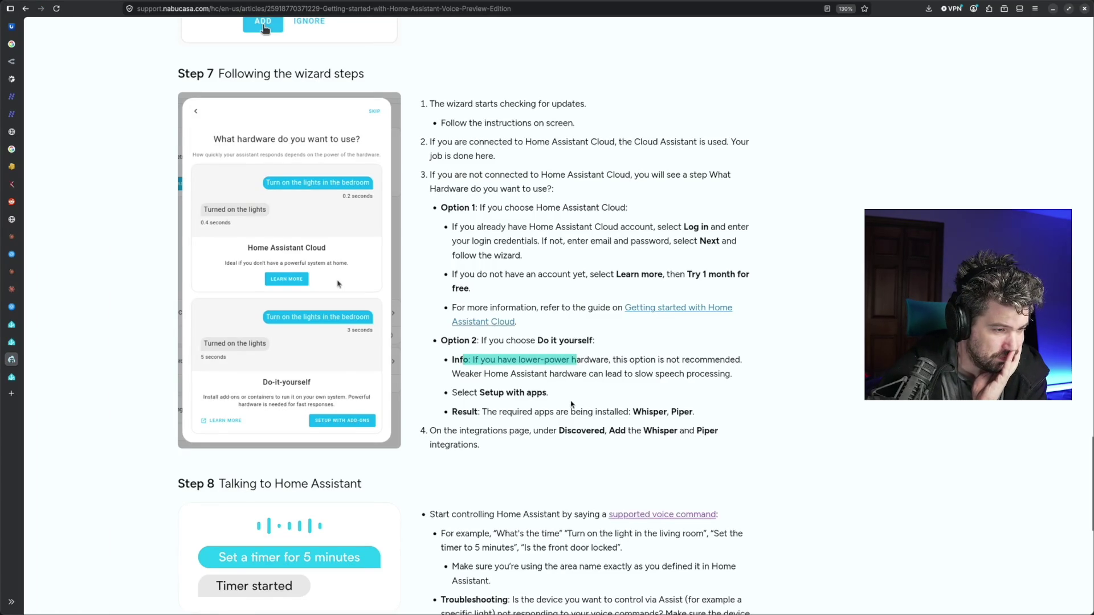
# Pick out Whisper in the Step 7 result line, then return to the Home Assistant Office dashboard
pyautogui.moveTo(536, 414); pyautogui.dragTo(623, 417)
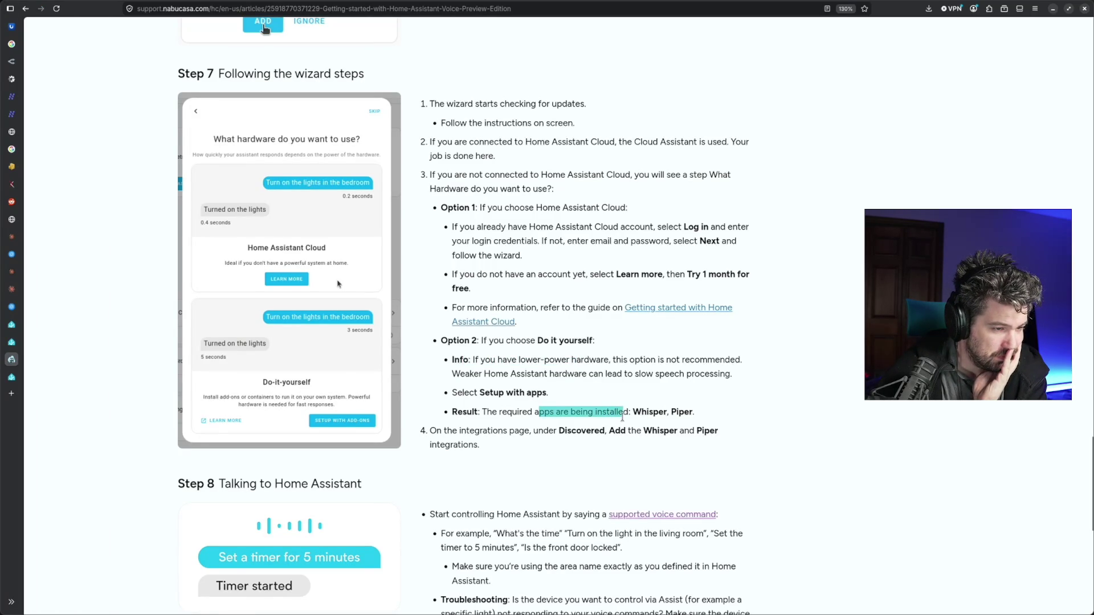
pyautogui.doubleClick(641, 414)
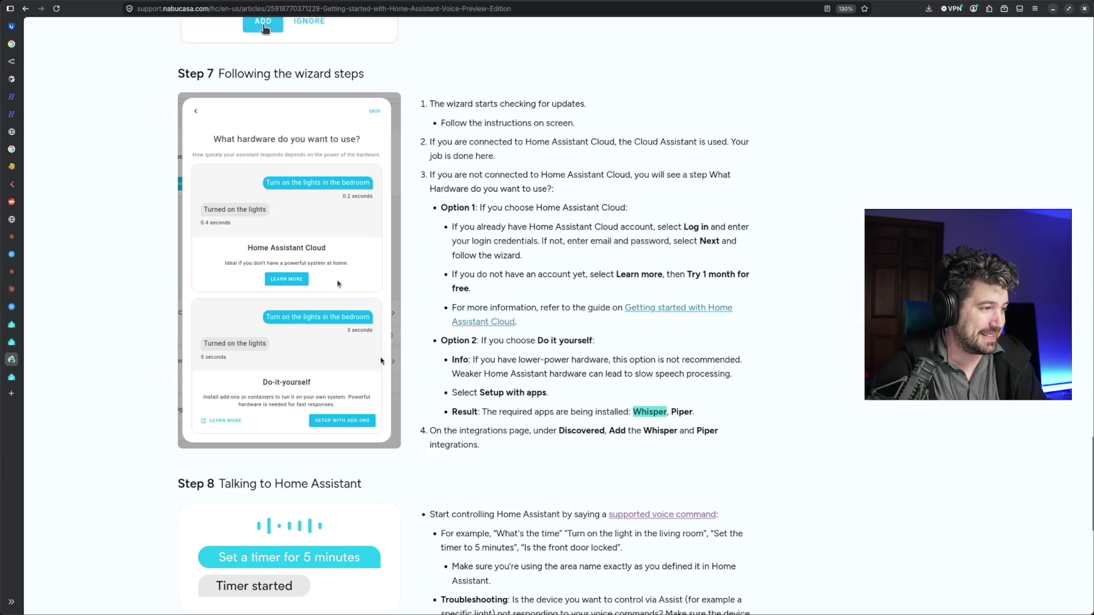
pyautogui.click(13, 378)
pyautogui.click(43, 359)
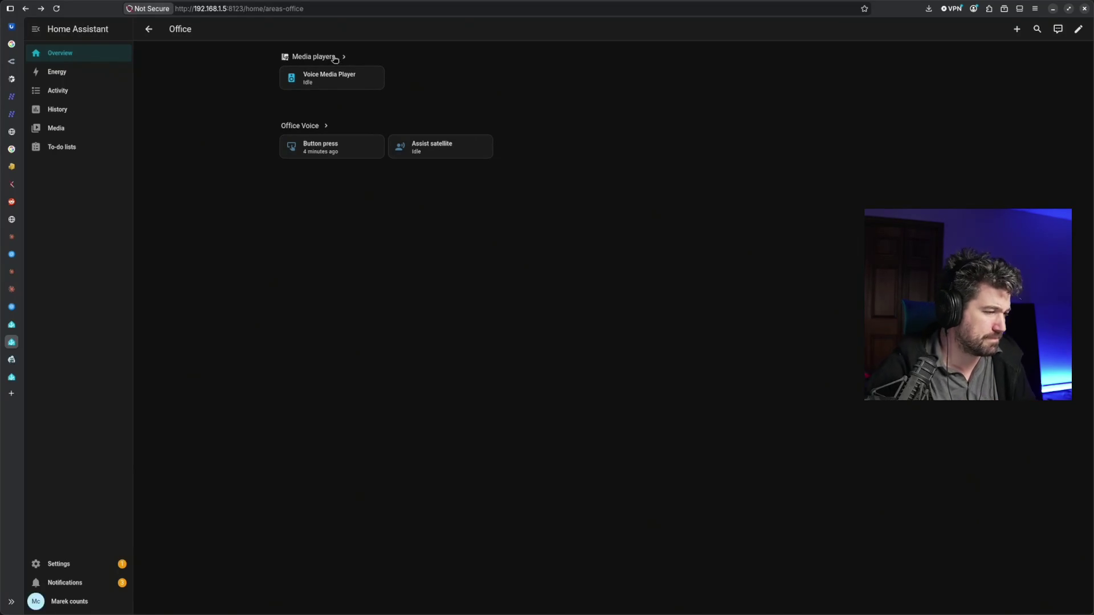
# Go to Settings and open the Voice assistants page
pyautogui.click(98, 566)
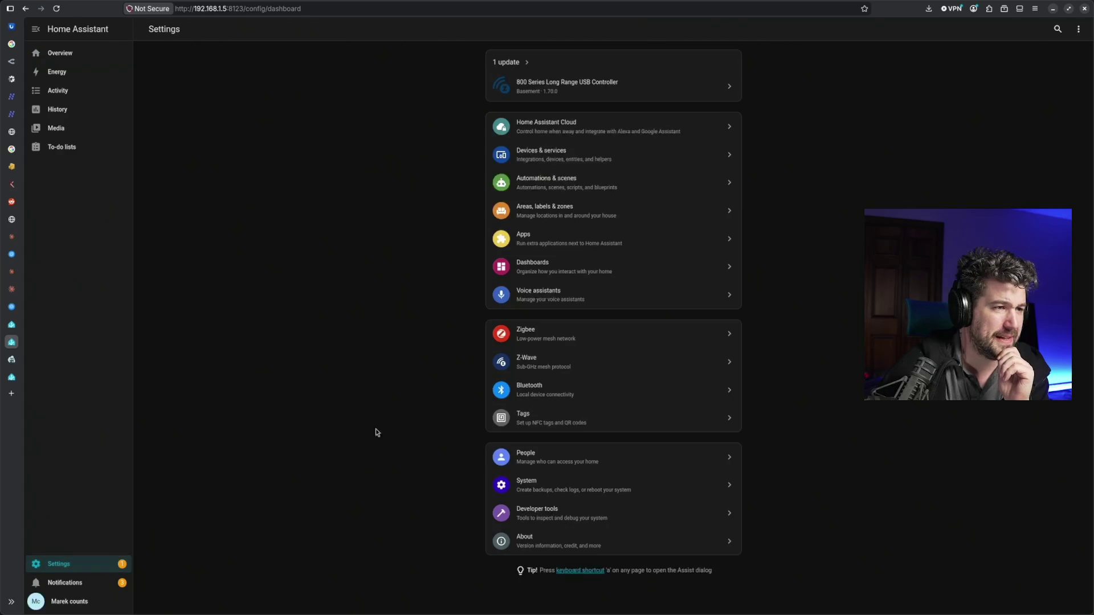
pyautogui.click(619, 298)
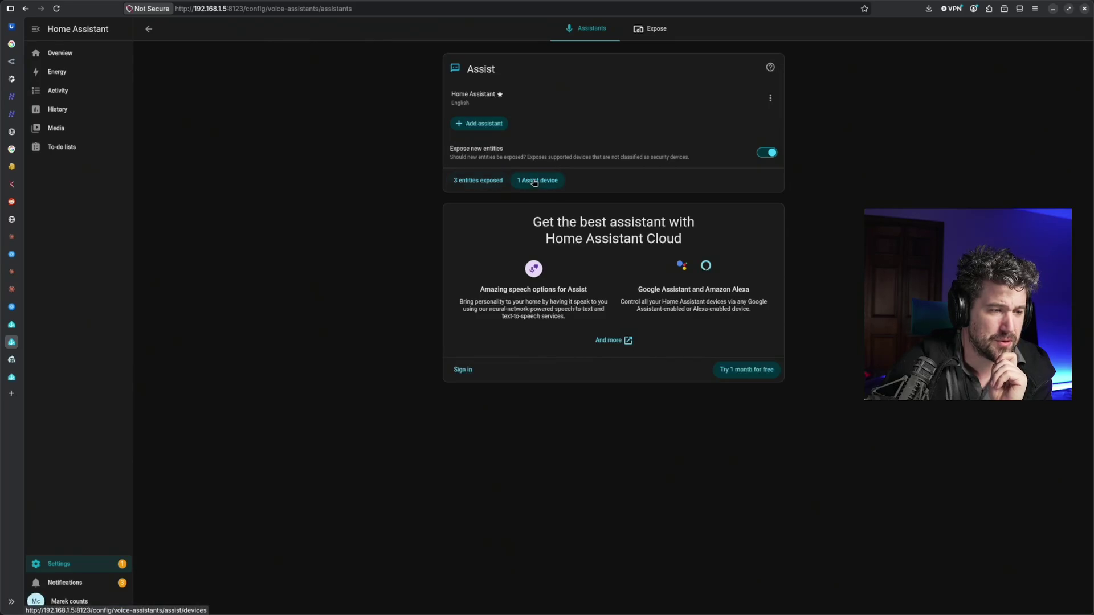
# Check the Expose list of three entities, go back, and open the Home Assistant assistant's actions menu
pyautogui.click(497, 180)
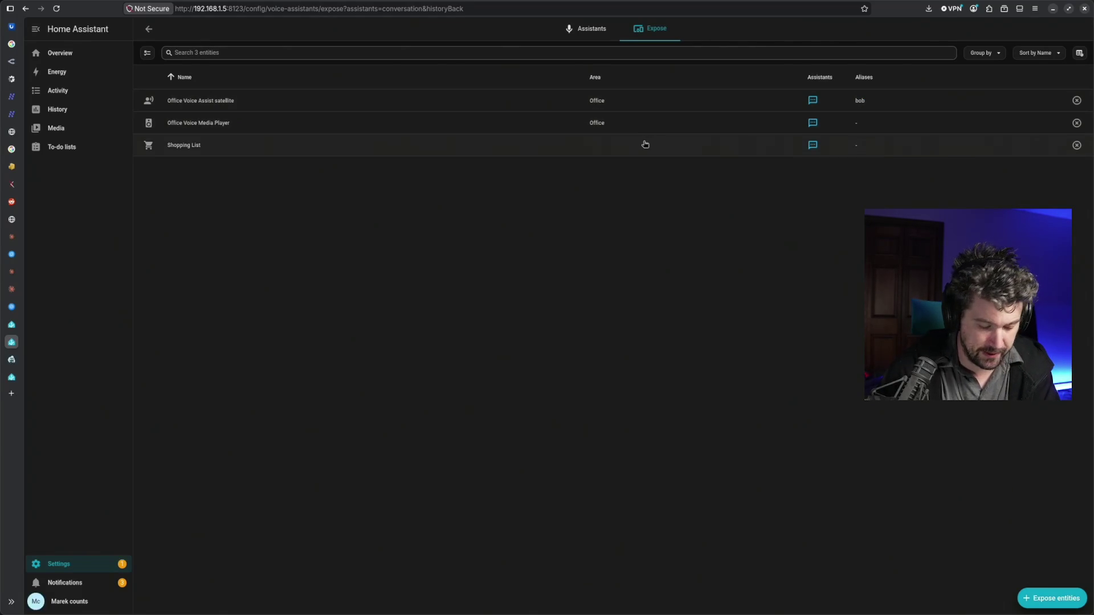
pyautogui.click(149, 30)
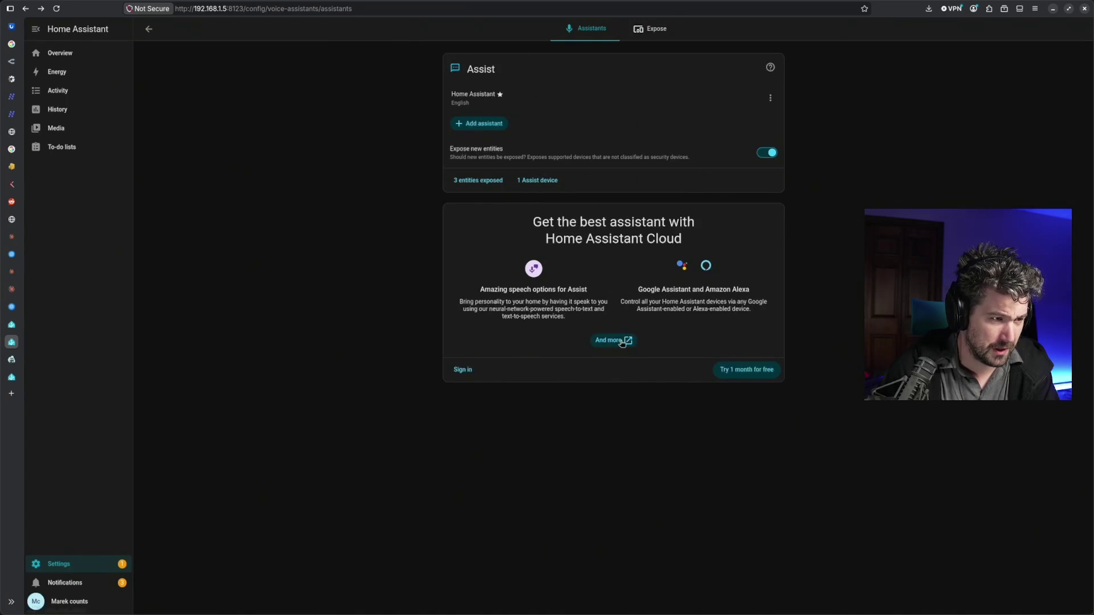
pyautogui.click(770, 98)
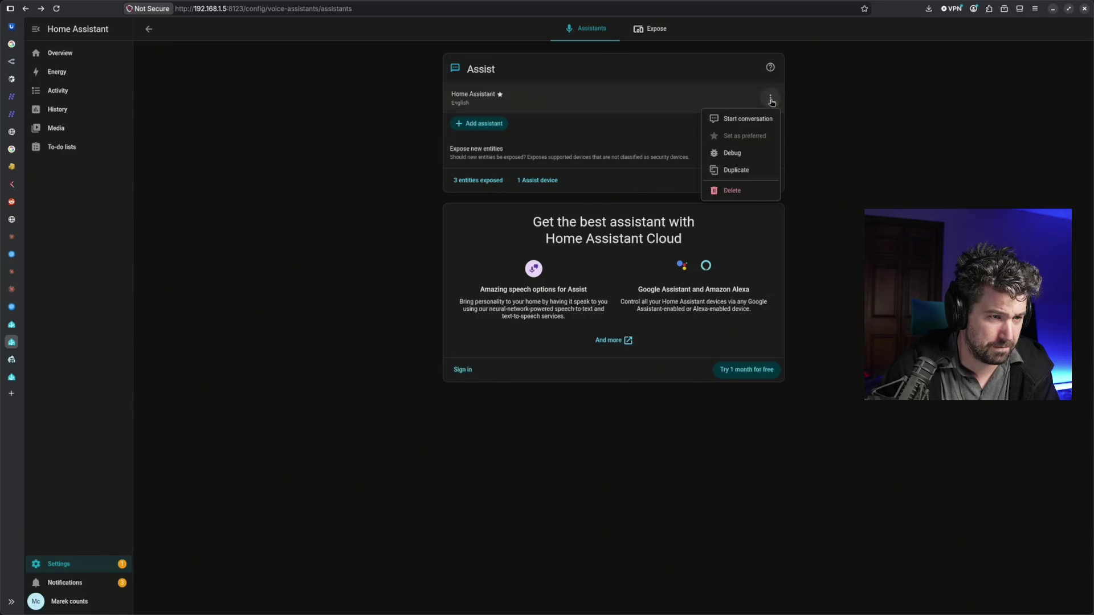
# Ask Assist 'how do I configure you?', get the error reply, and close the chat
pyautogui.click(749, 119)
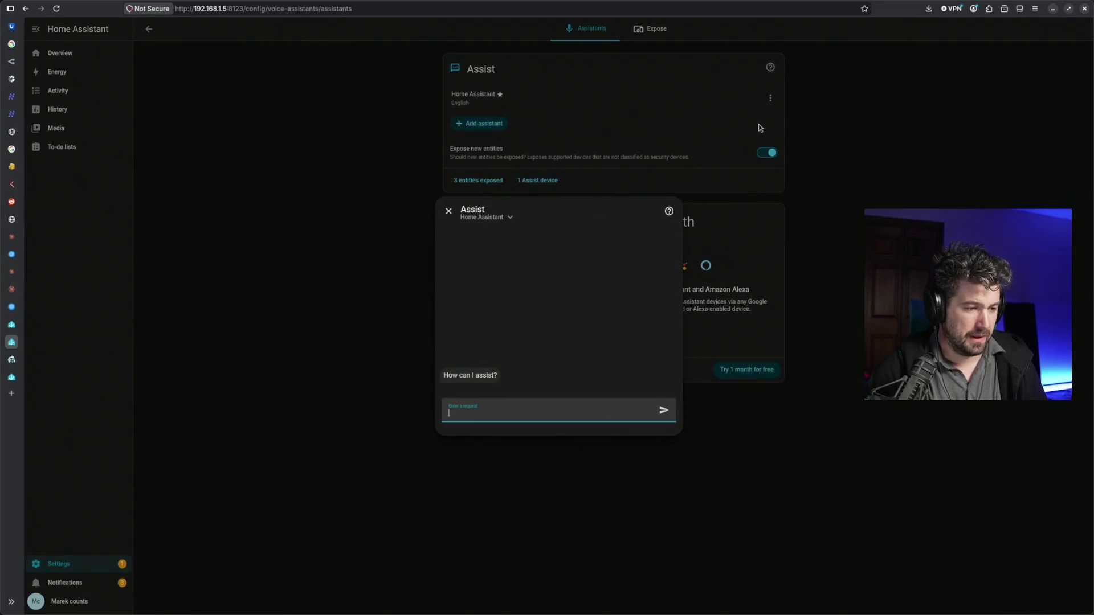
pyautogui.write('how do I configure you')
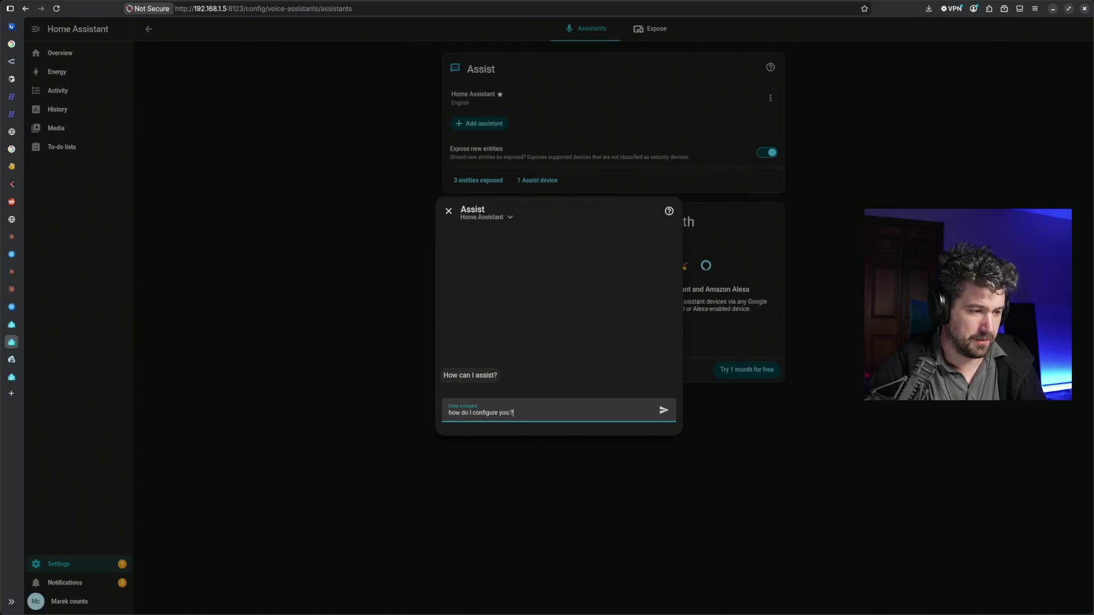
pyautogui.write('?')
pyautogui.press('Return')
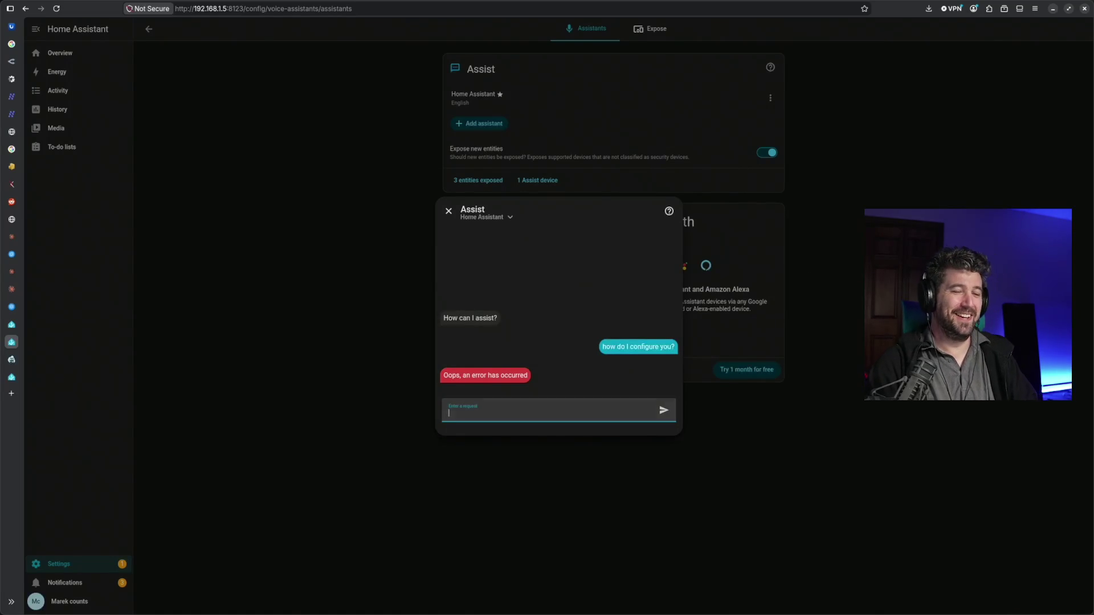
pyautogui.click(814, 375)
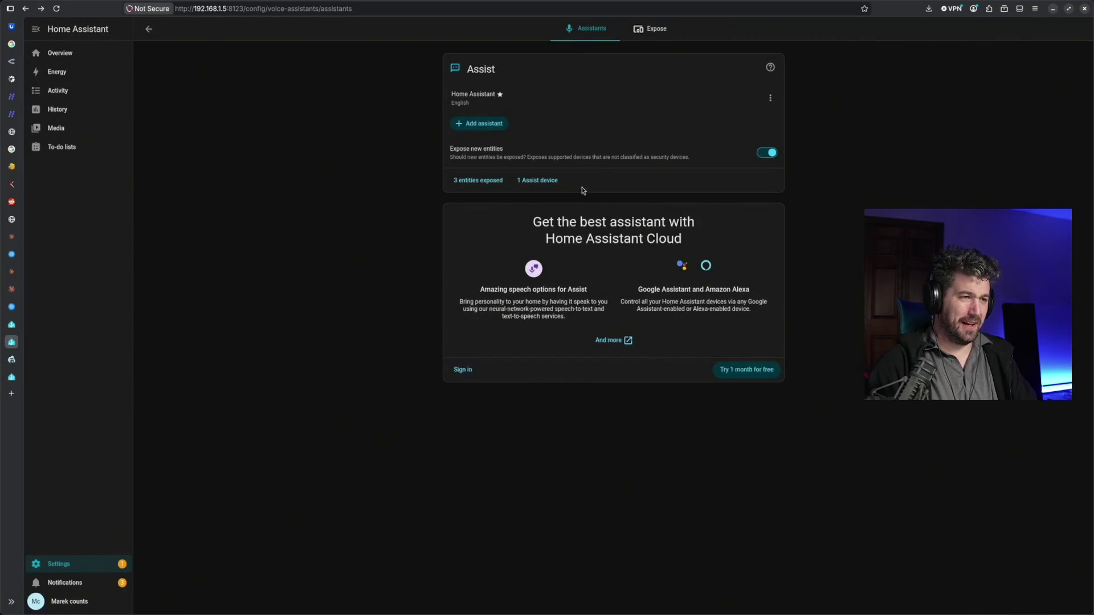
# Set the assistant's conversation agent to Home Assistant, see speech-to-text offers only None, then switch to the help article
pyautogui.click(478, 101)
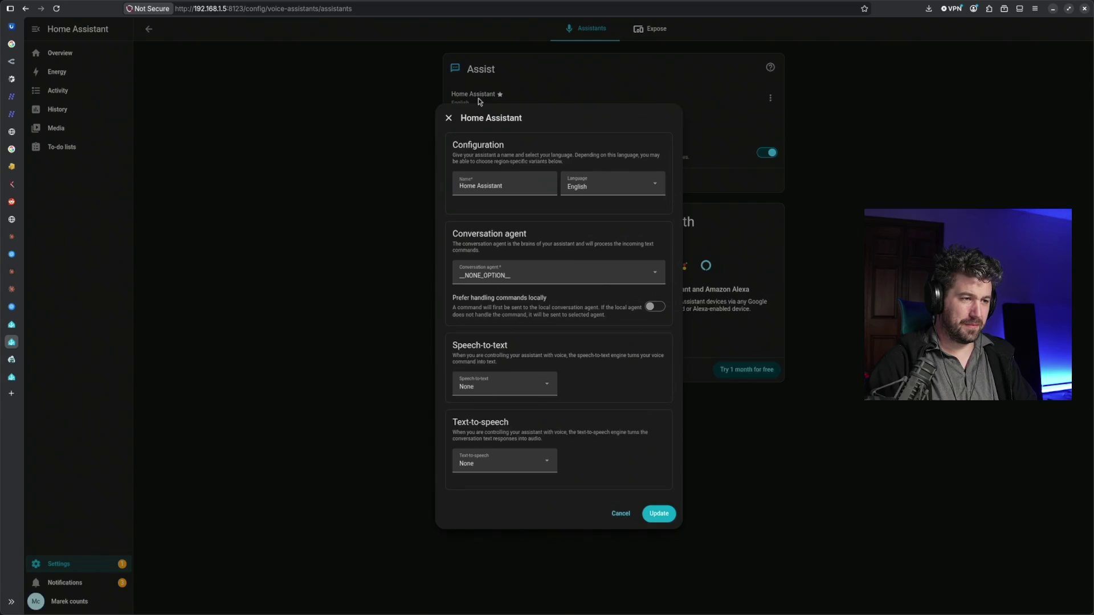
pyautogui.click(582, 274)
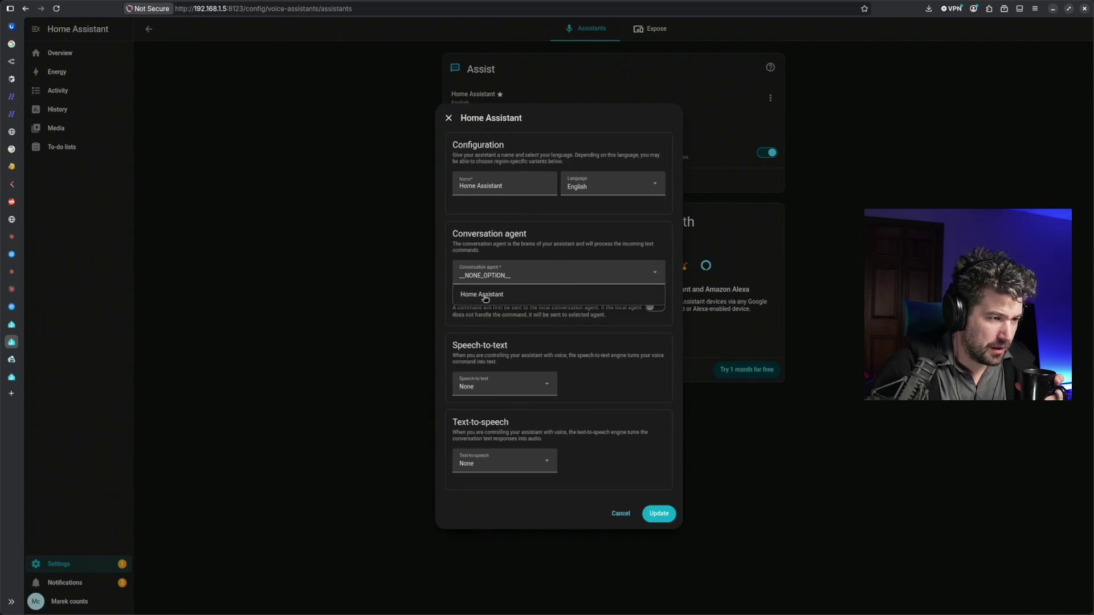
pyautogui.click(485, 296)
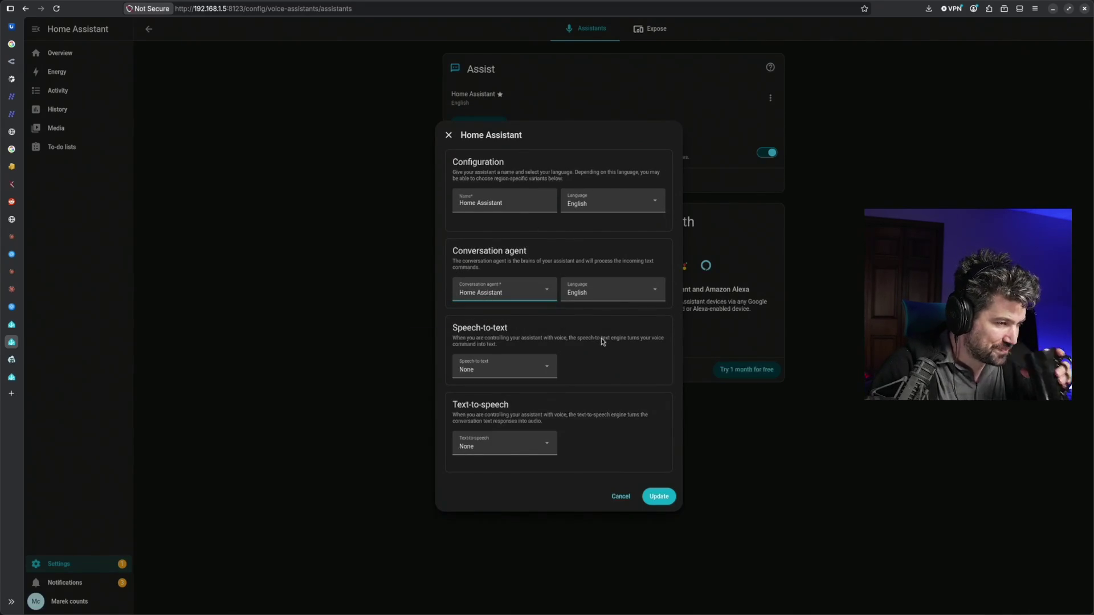
pyautogui.click(540, 370)
pyautogui.click(603, 366)
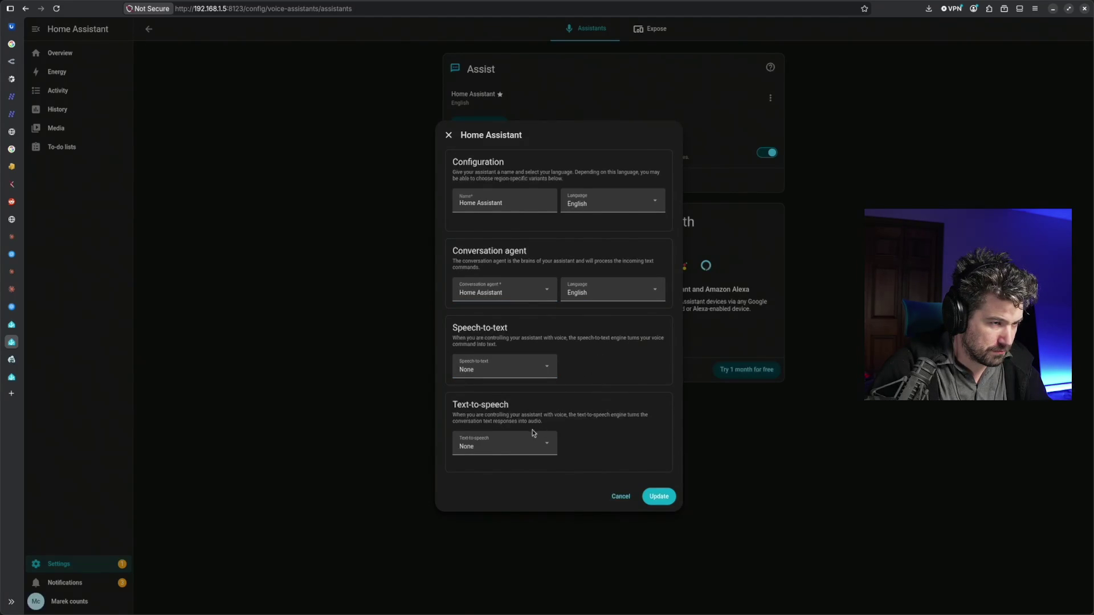
pyautogui.click(664, 501)
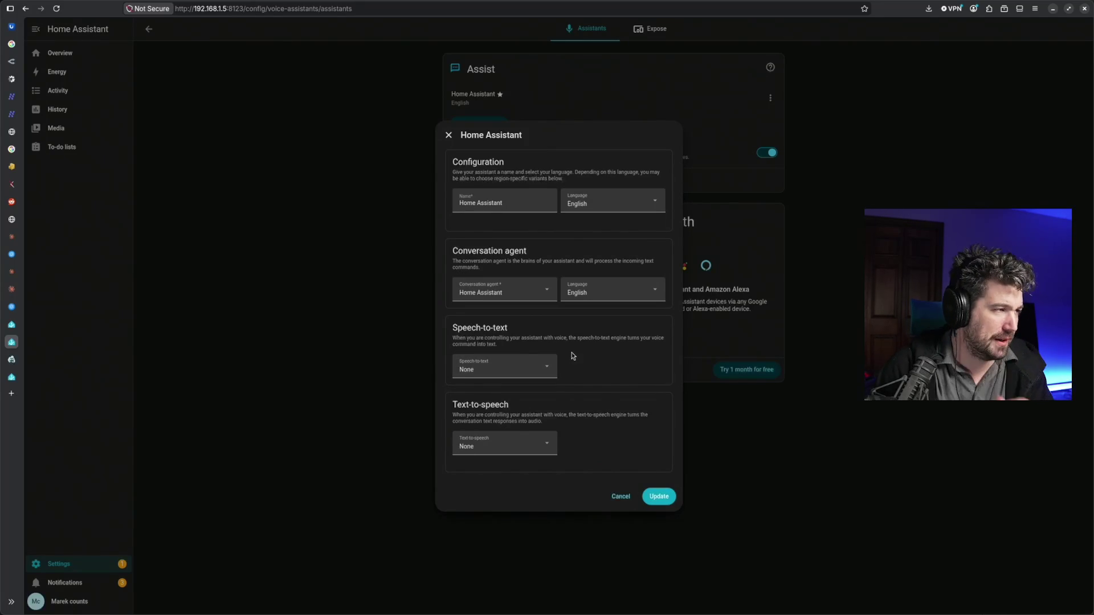
pyautogui.click(11, 359)
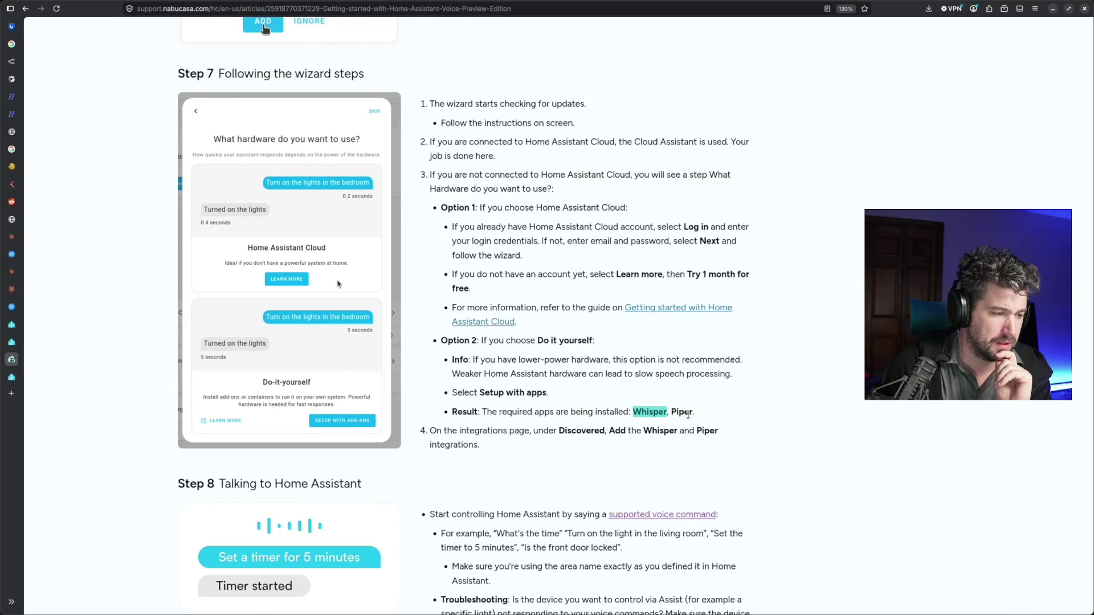
pyautogui.scroll(-3, 688, 416)
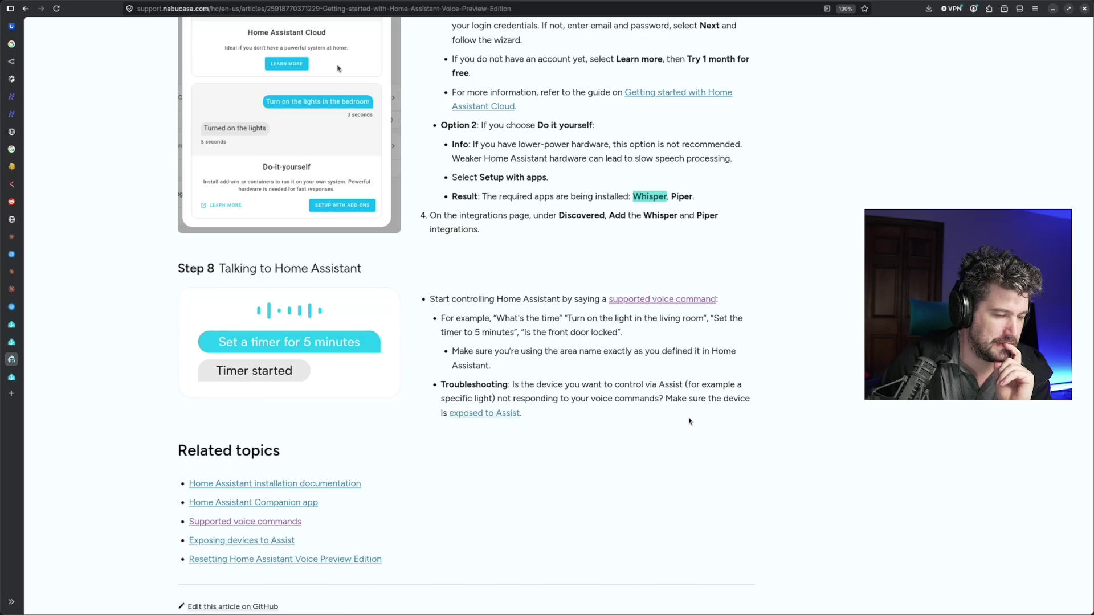
pyautogui.scroll(3, 689, 420)
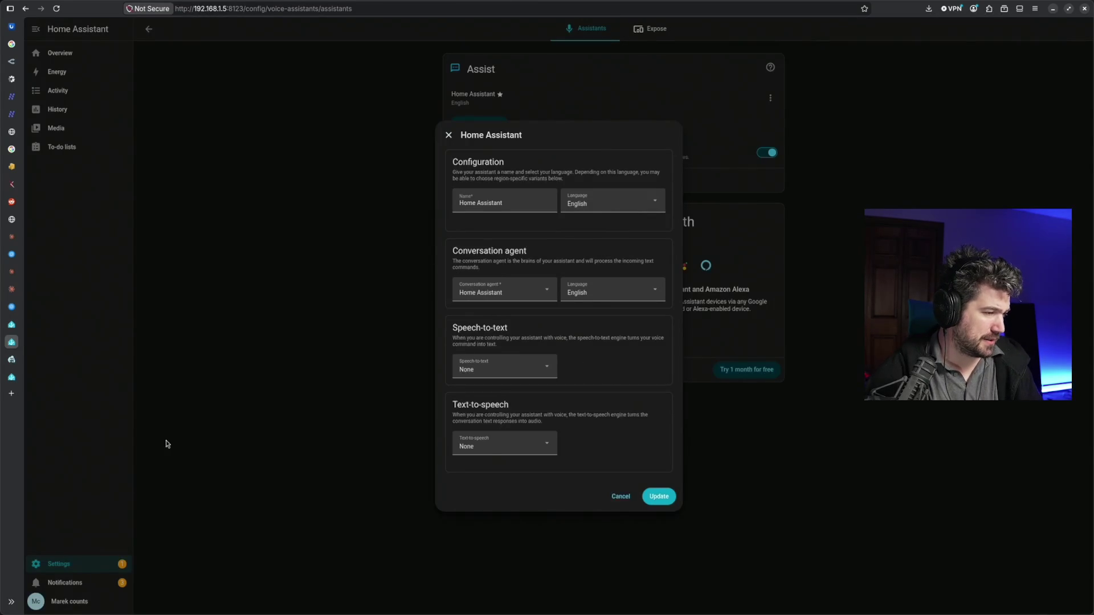
# Leave the assistant settings unsaved and reach the App store from Settings > Apps, filtering its listing to 'w'
pyautogui.click(620, 497)
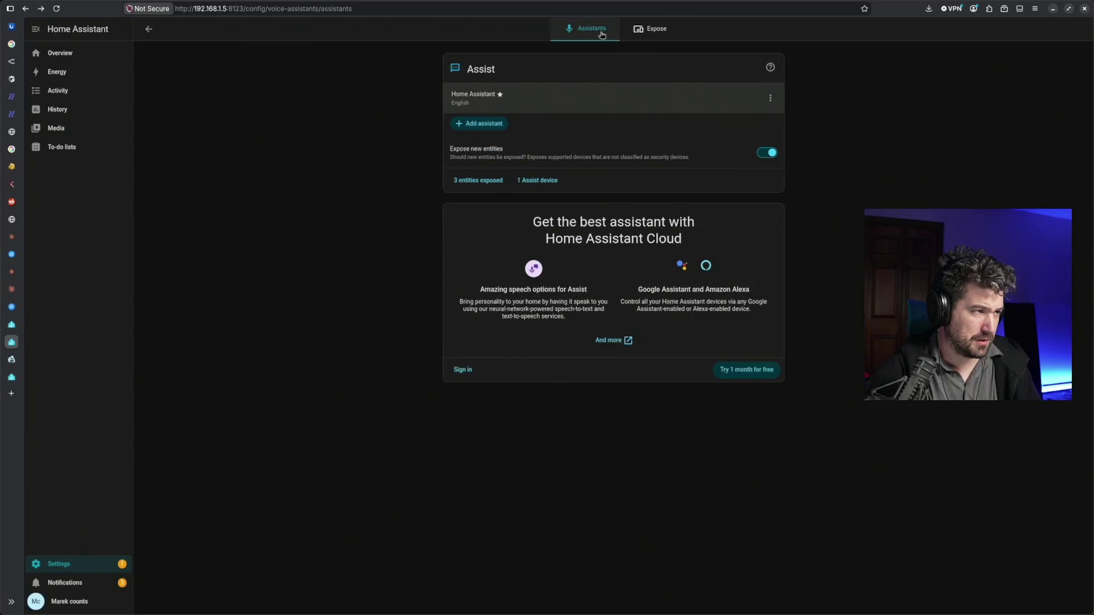
pyautogui.click(147, 28)
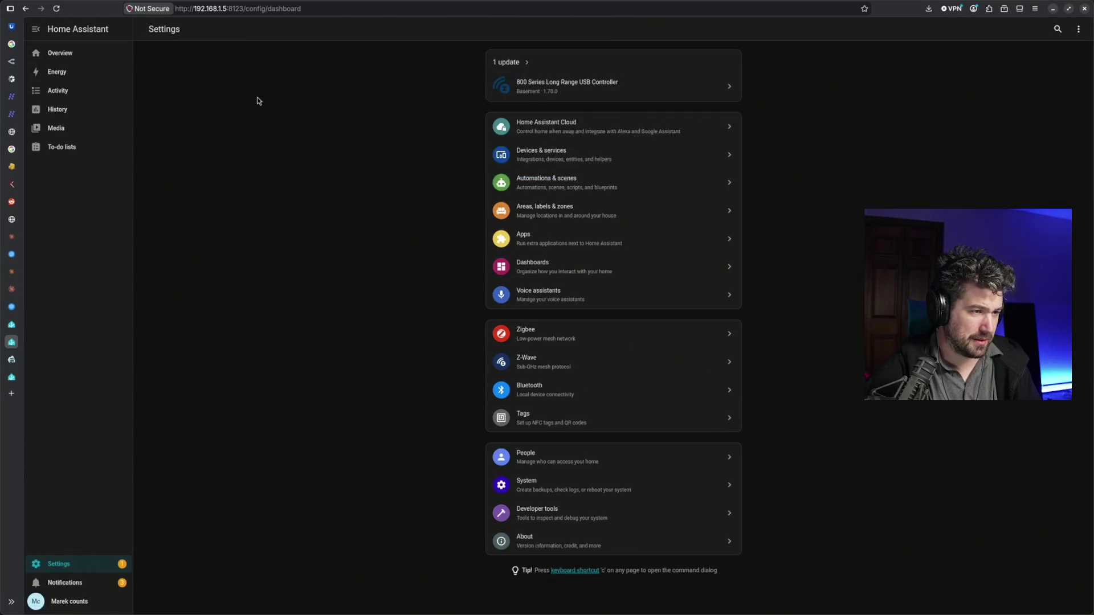
pyautogui.click(556, 240)
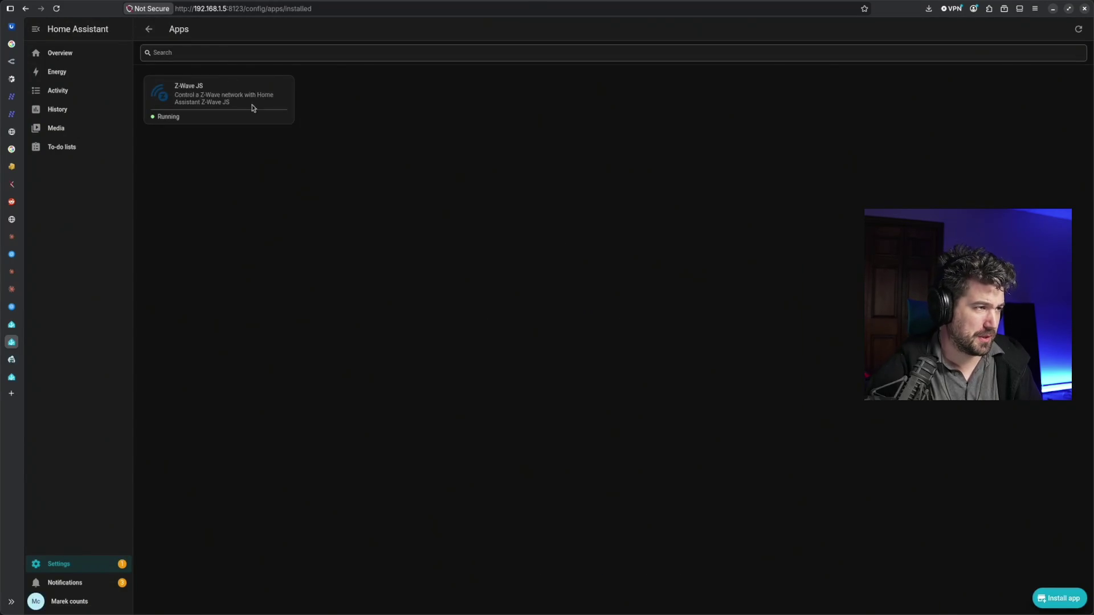
pyautogui.write('wisper')
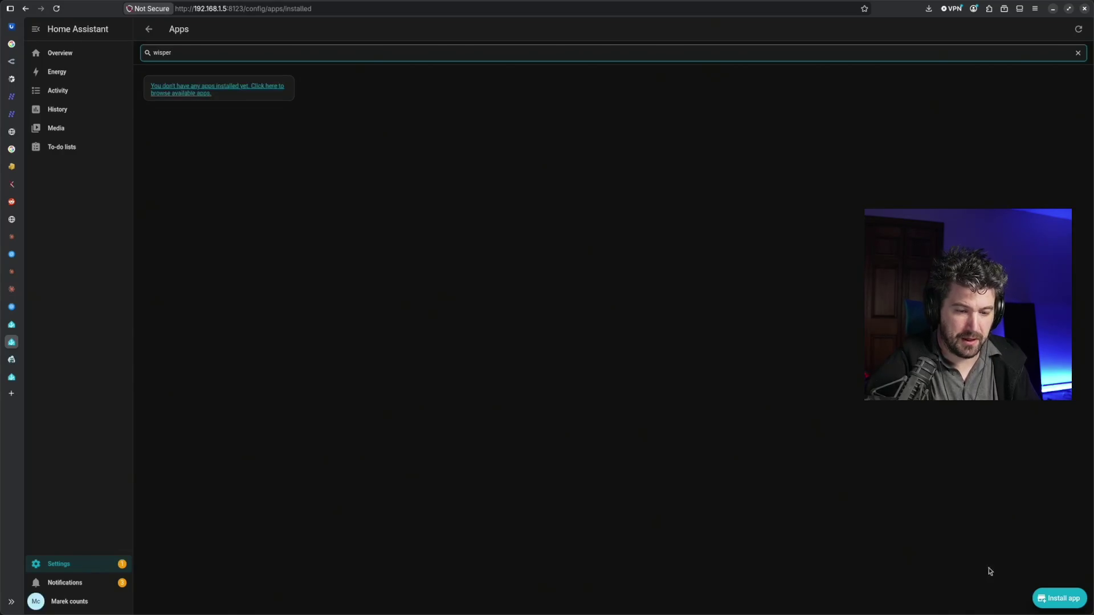
pyautogui.click(1062, 599)
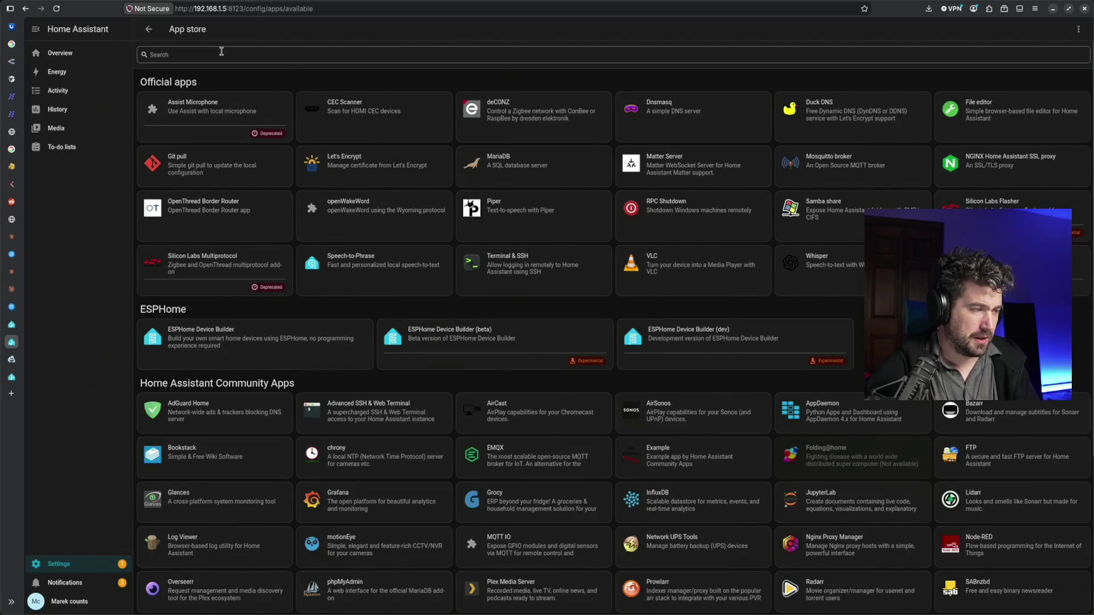
pyautogui.write('wisp')
pyautogui.press('BackSpace')
pyautogui.press('BackSpace')
pyautogui.press('BackSpace')
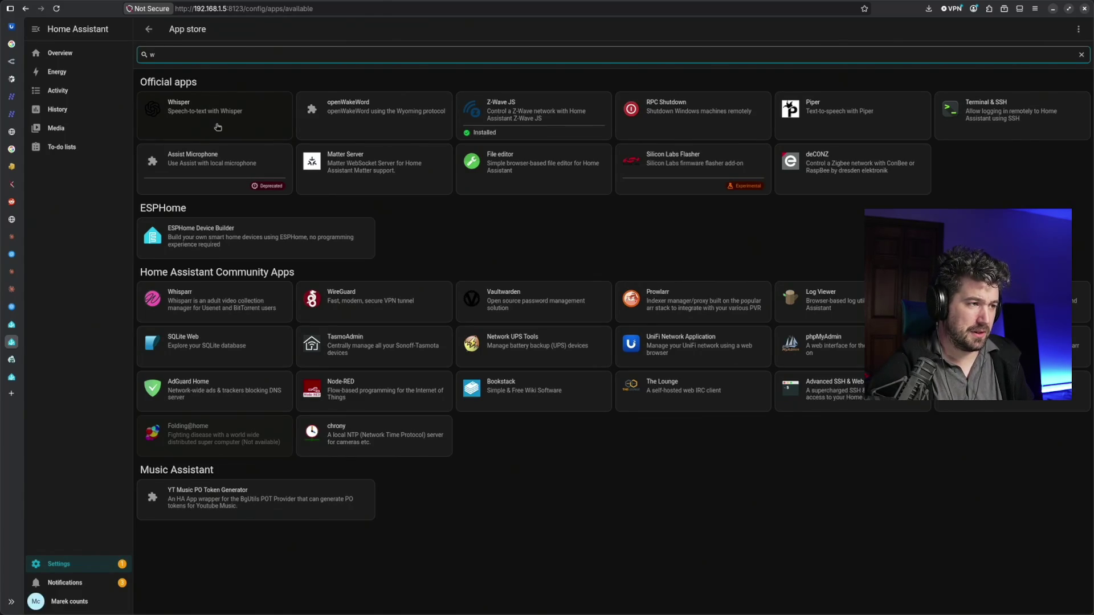
# Review Whisper's details page alongside the Nabu Casa setup article, then return to the App store
pyautogui.click(218, 127)
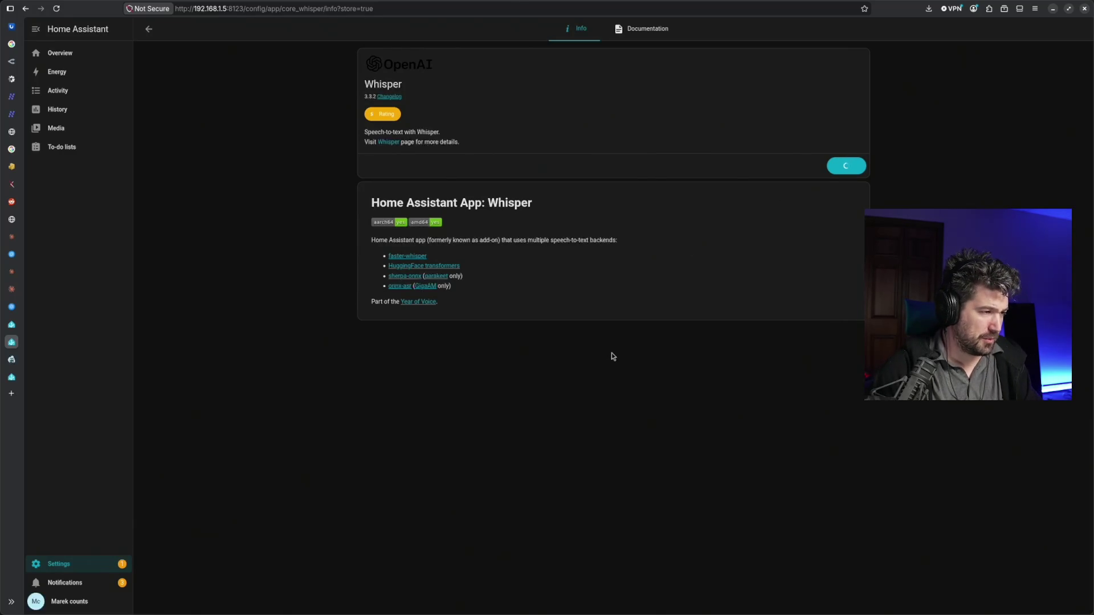
pyautogui.hotkey('ctrl', 'Tab')
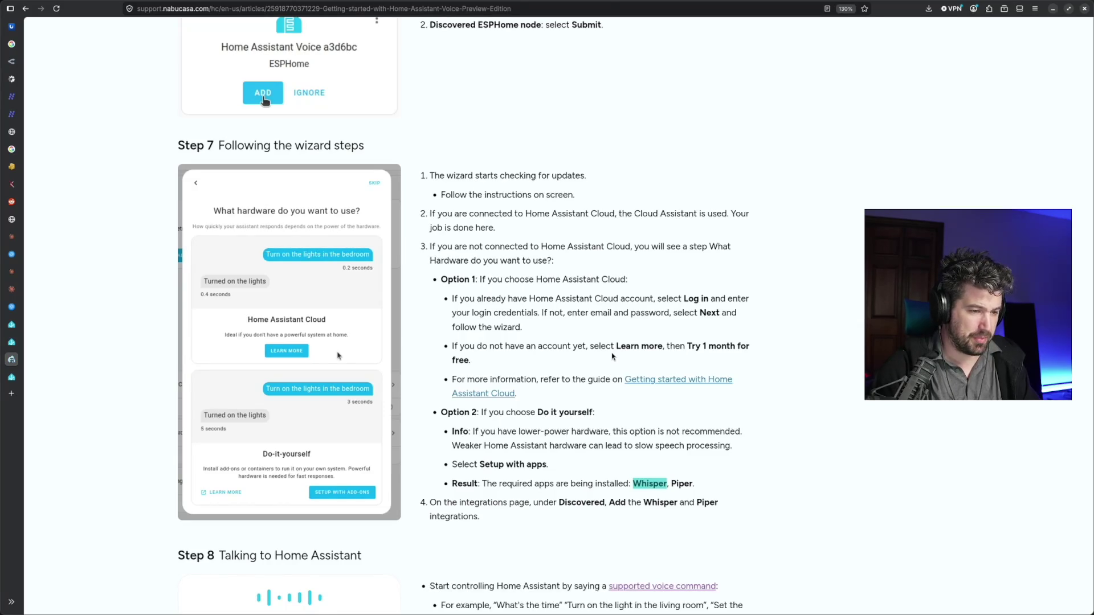
pyautogui.hotkey('ctrl', 'shift', 'Tab')
pyautogui.click(149, 30)
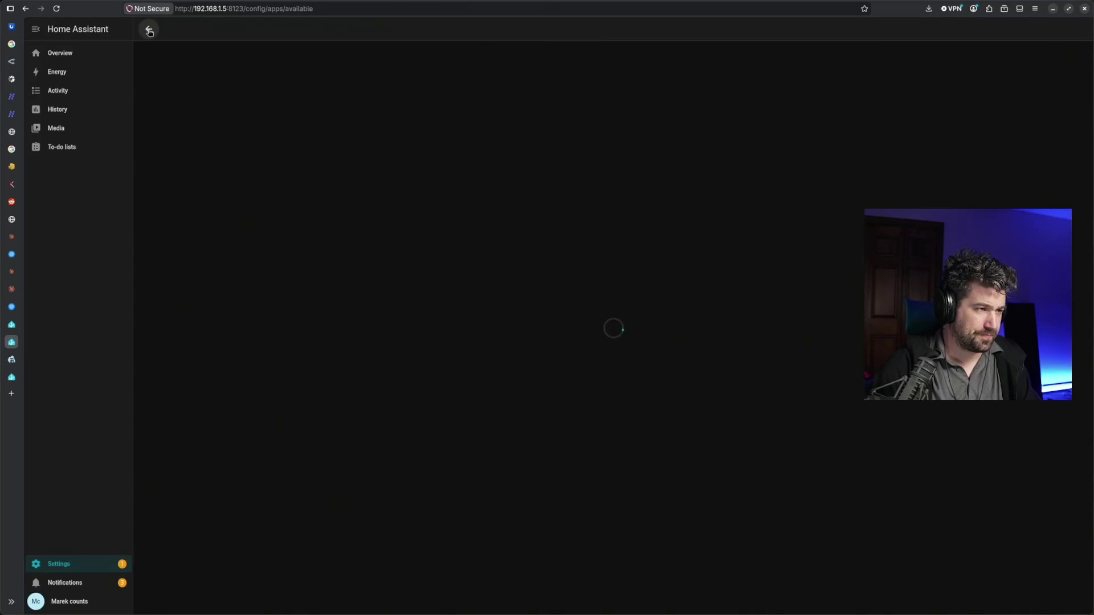
pyautogui.write('p')
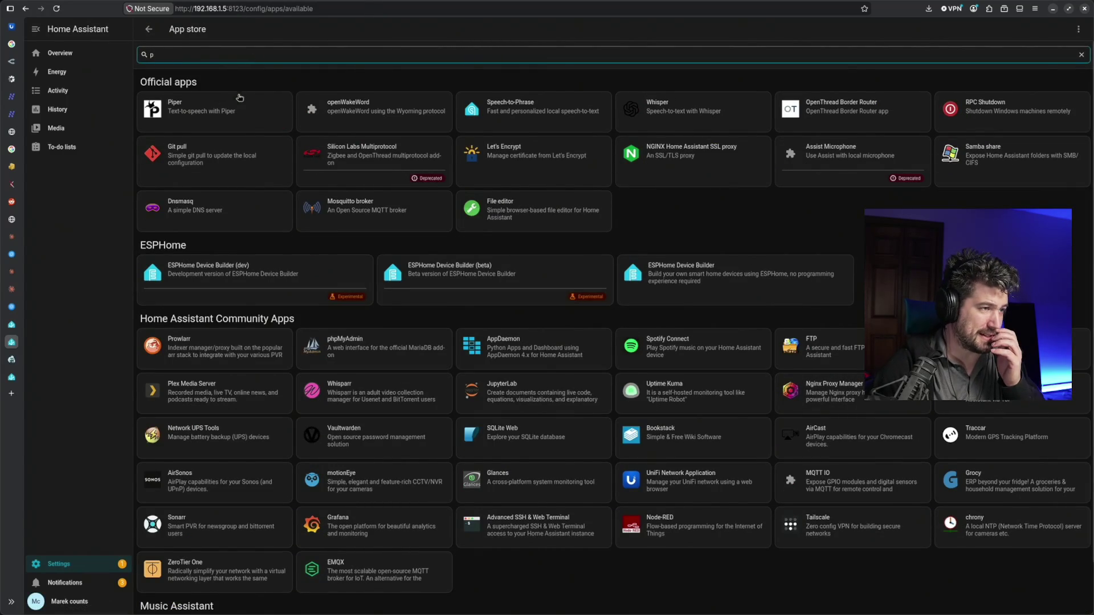
# Start installing Piper from its App store page and go back to the store listing
pyautogui.click(242, 113)
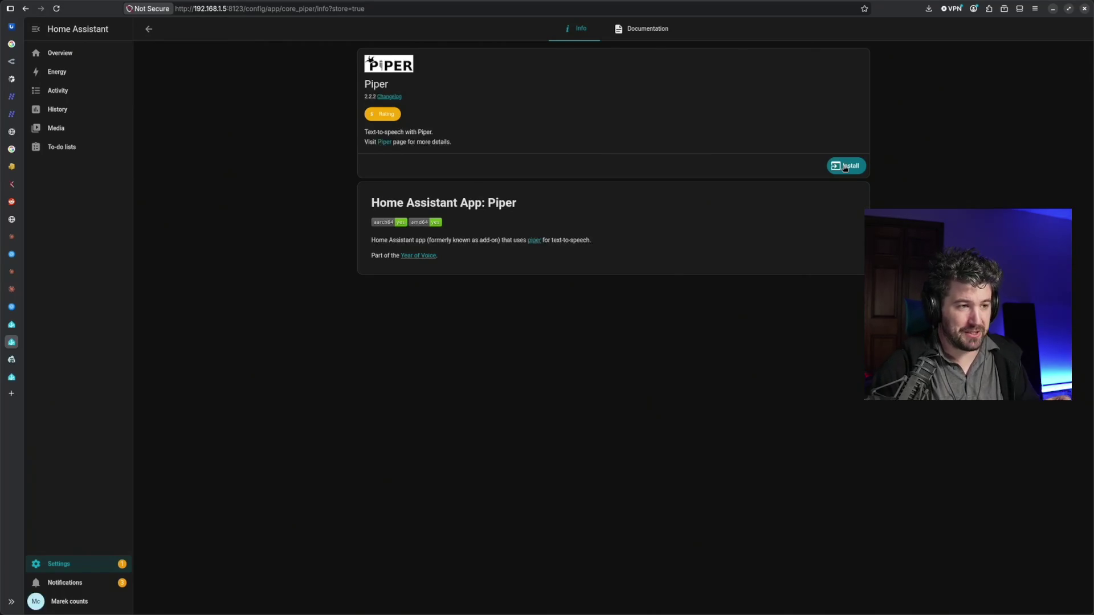
pyautogui.click(844, 167)
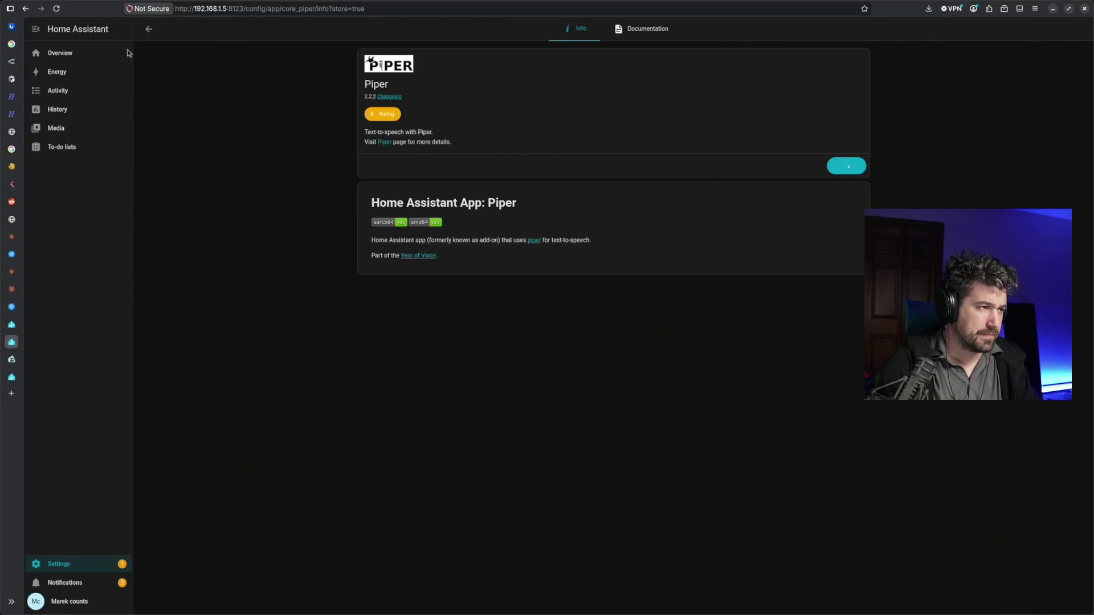
pyautogui.click(150, 28)
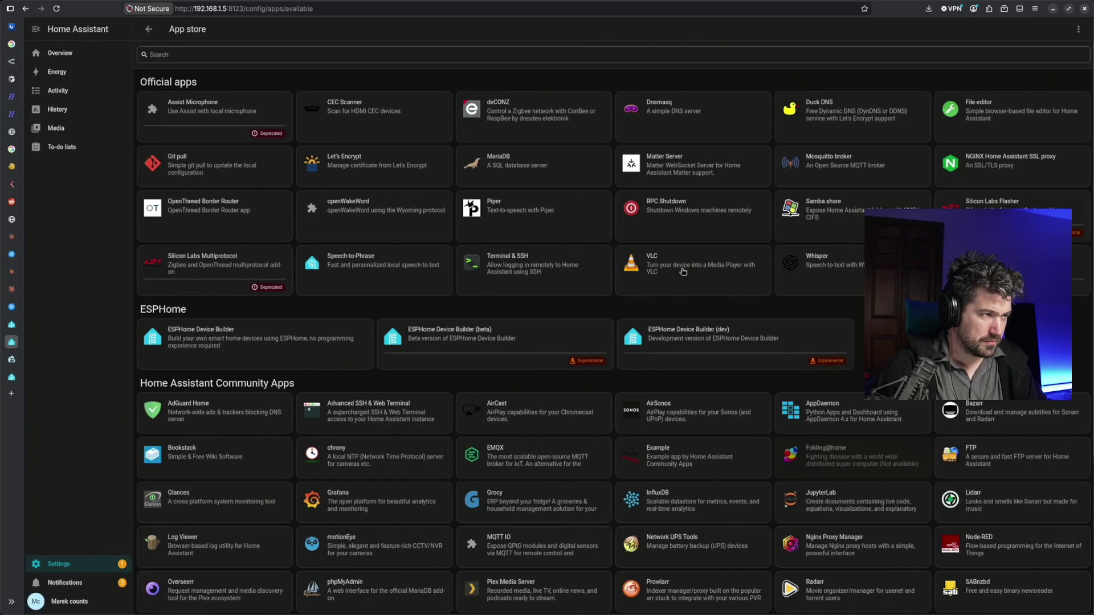
# Check the installed apps (still only Z-Wave JS), reload the page several times, and reopen the App store
pyautogui.click(148, 29)
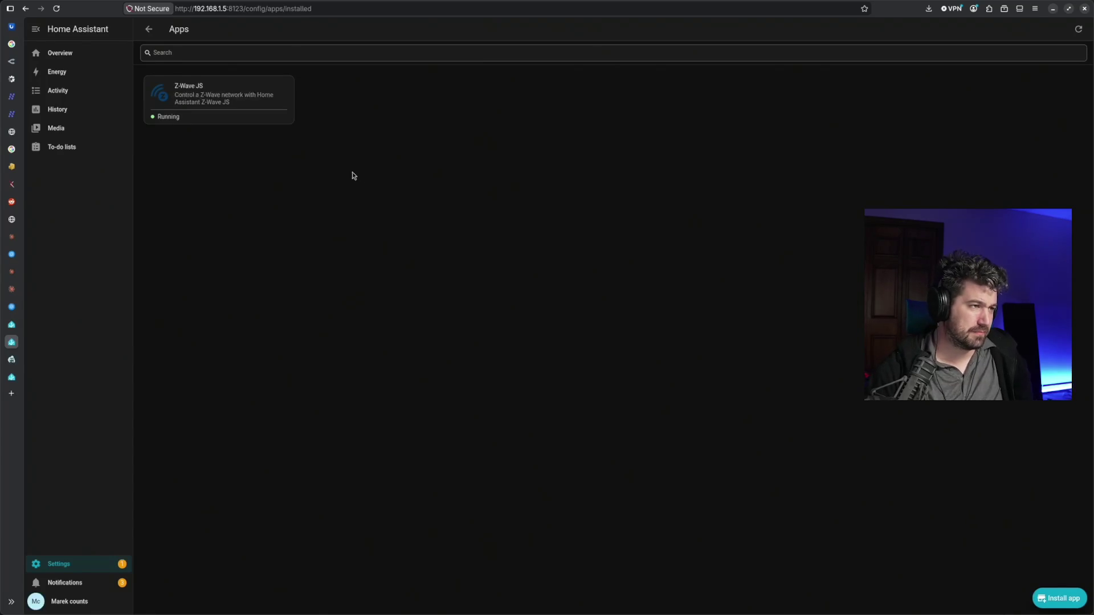
pyautogui.click(57, 10)
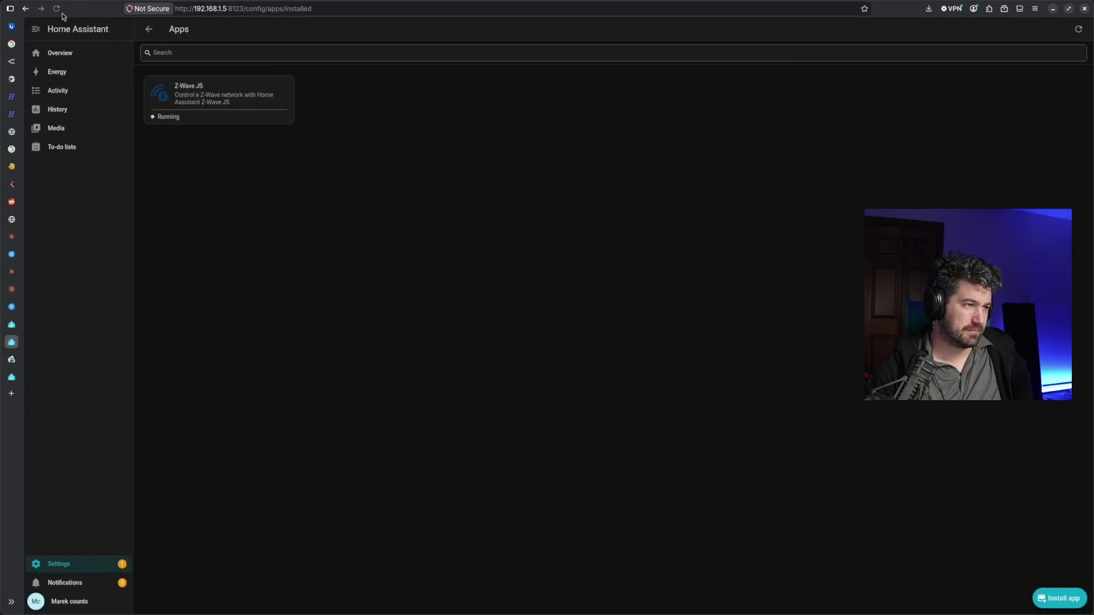
pyautogui.click(58, 10)
pyautogui.click(57, 11)
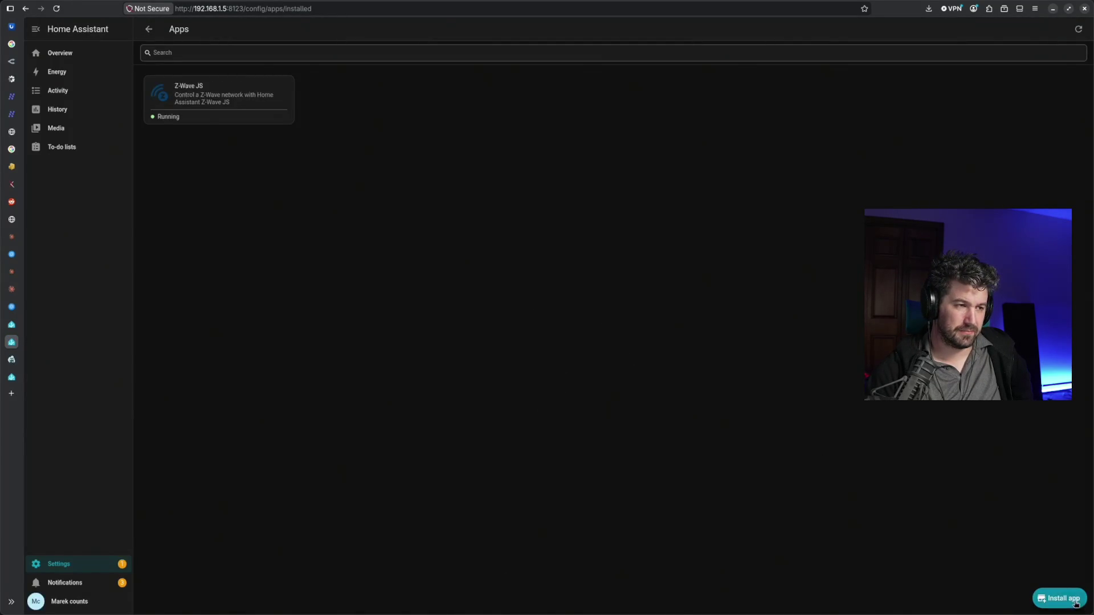
pyautogui.click(1059, 599)
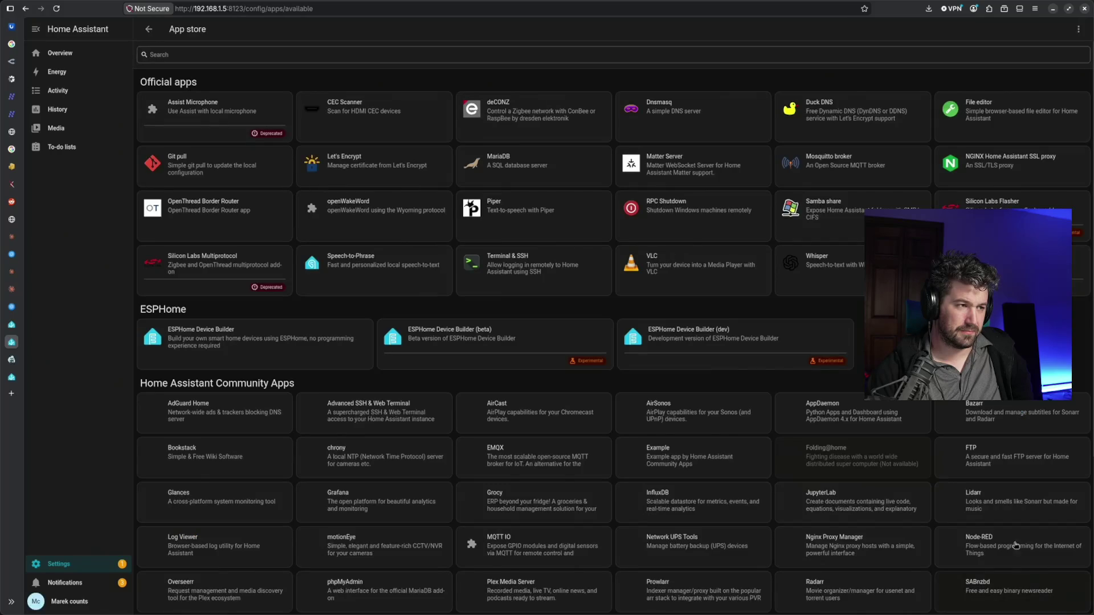
# Search the App store and take a second look at Piper's details page
pyautogui.click(350, 57)
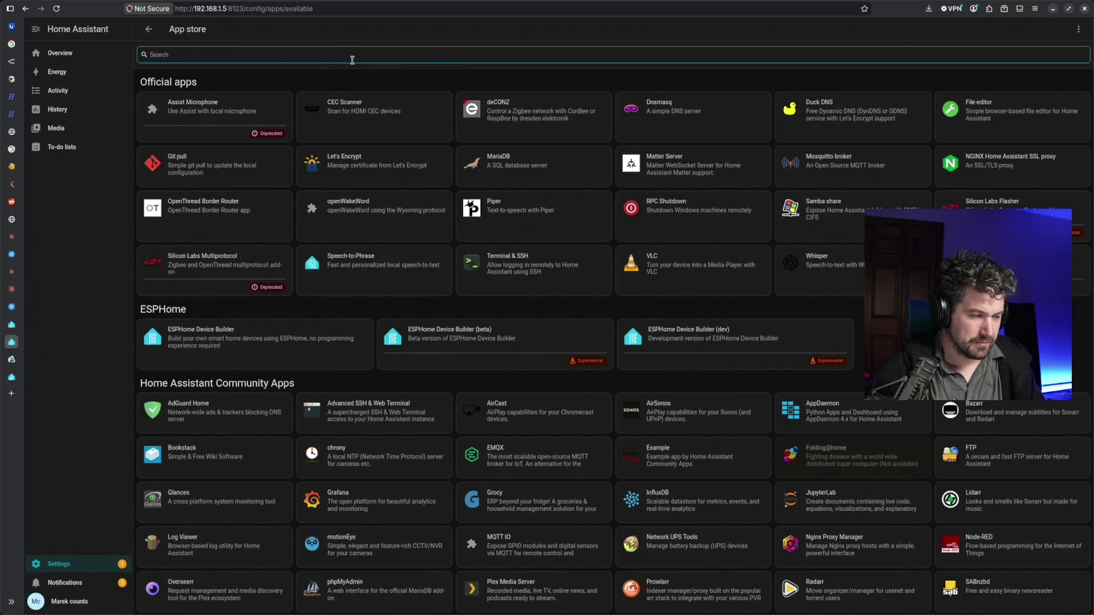
pyautogui.write('pip')
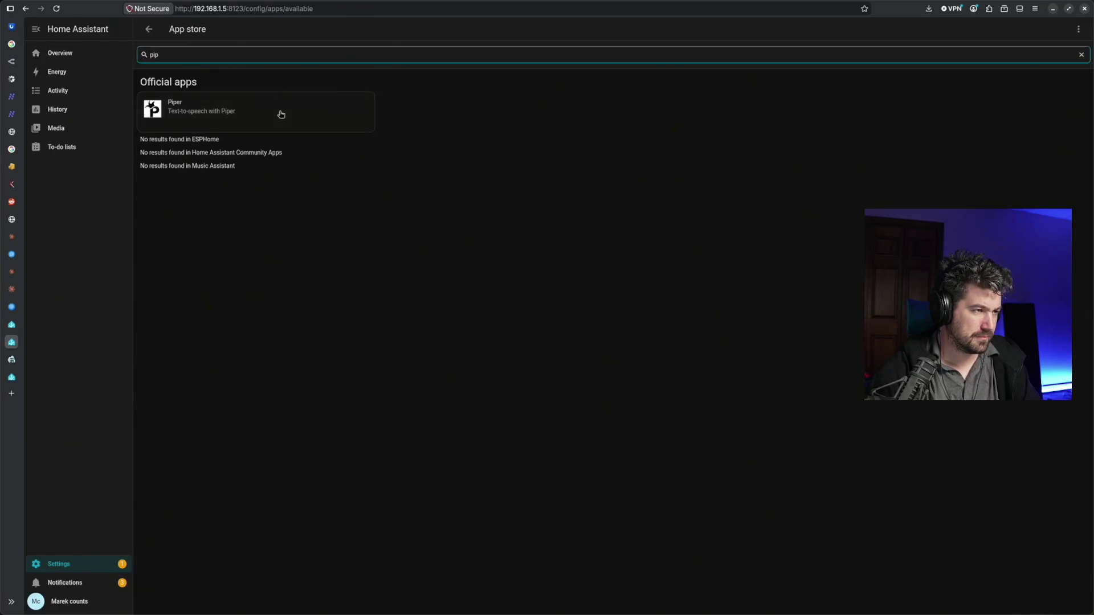
pyautogui.click(281, 113)
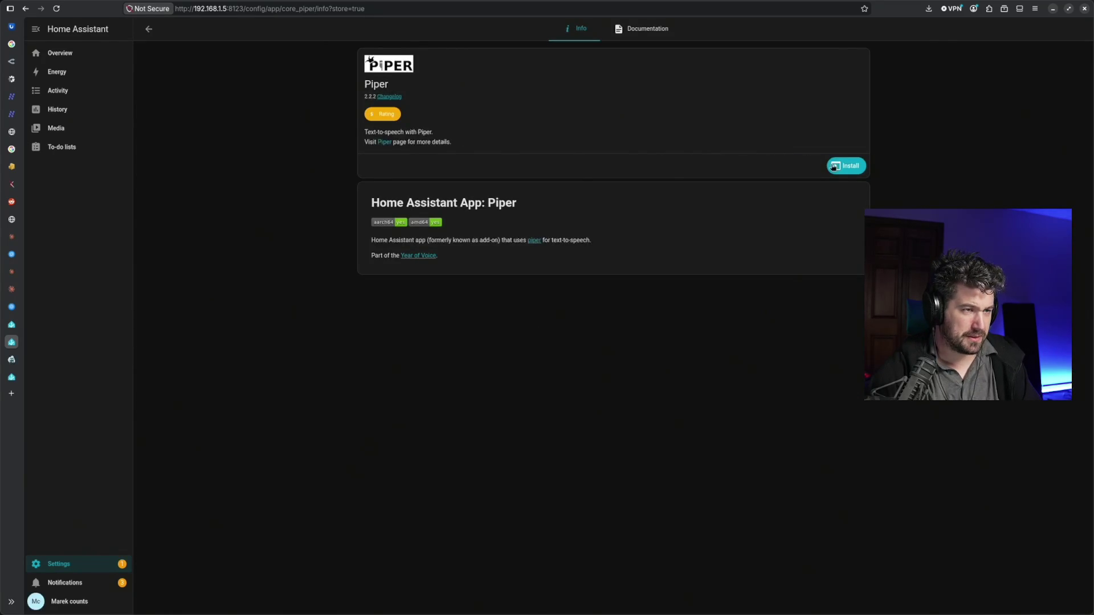
pyautogui.click(148, 28)
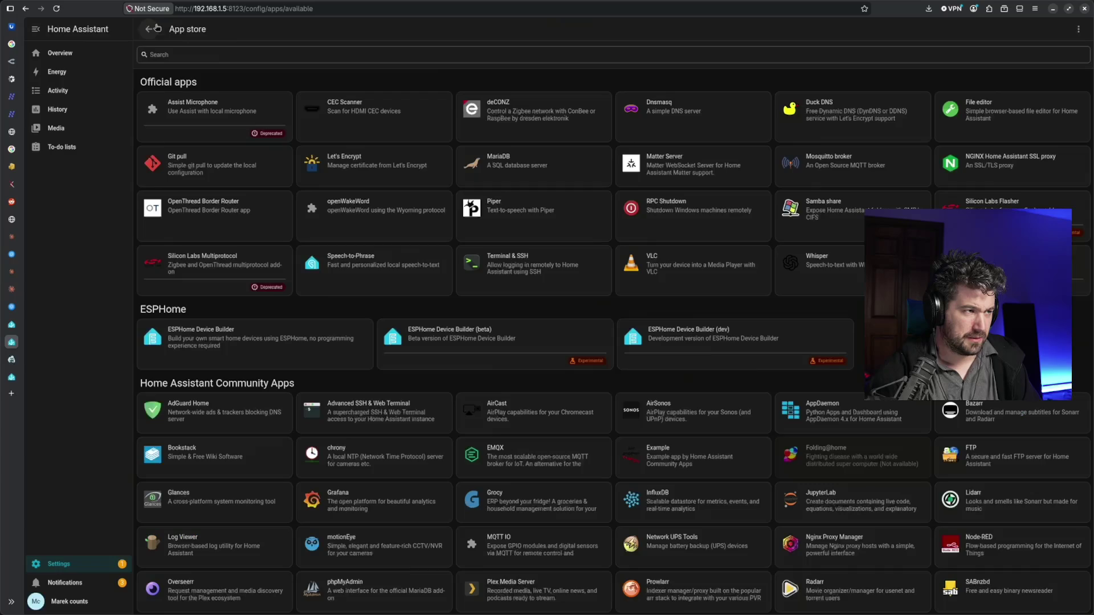
# Search for Whisper, open its details and start its installation
pyautogui.click(221, 53)
pyautogui.write('w')
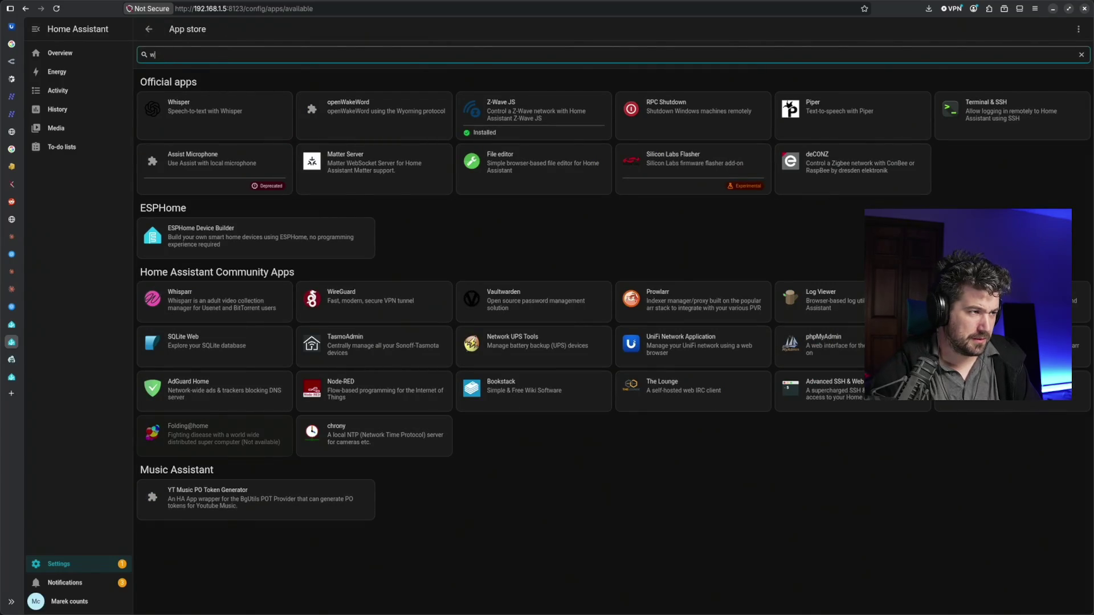
pyautogui.click(265, 114)
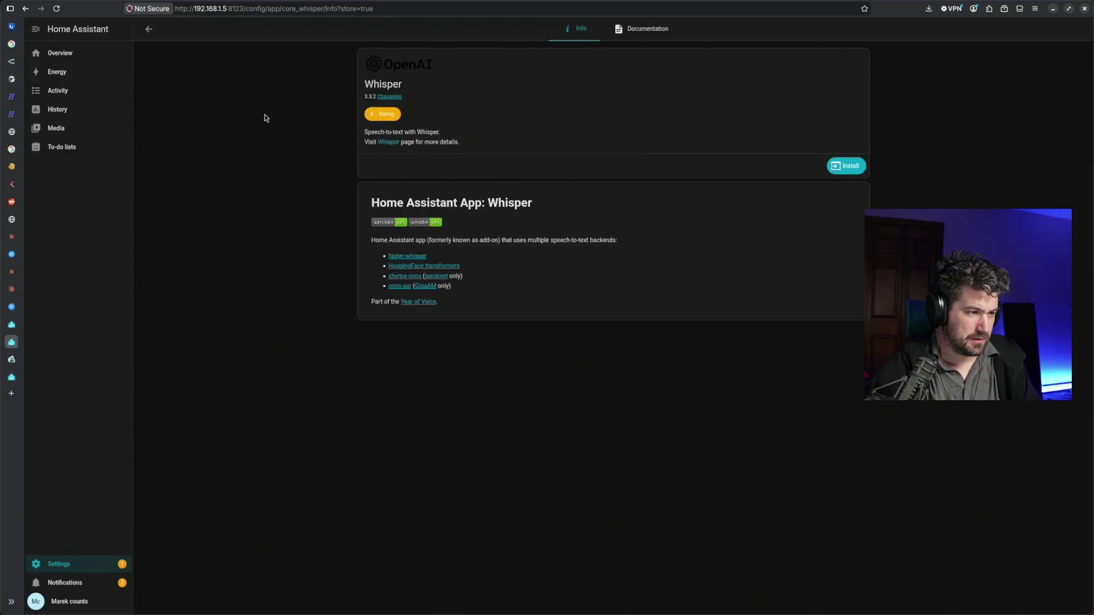
pyautogui.click(851, 166)
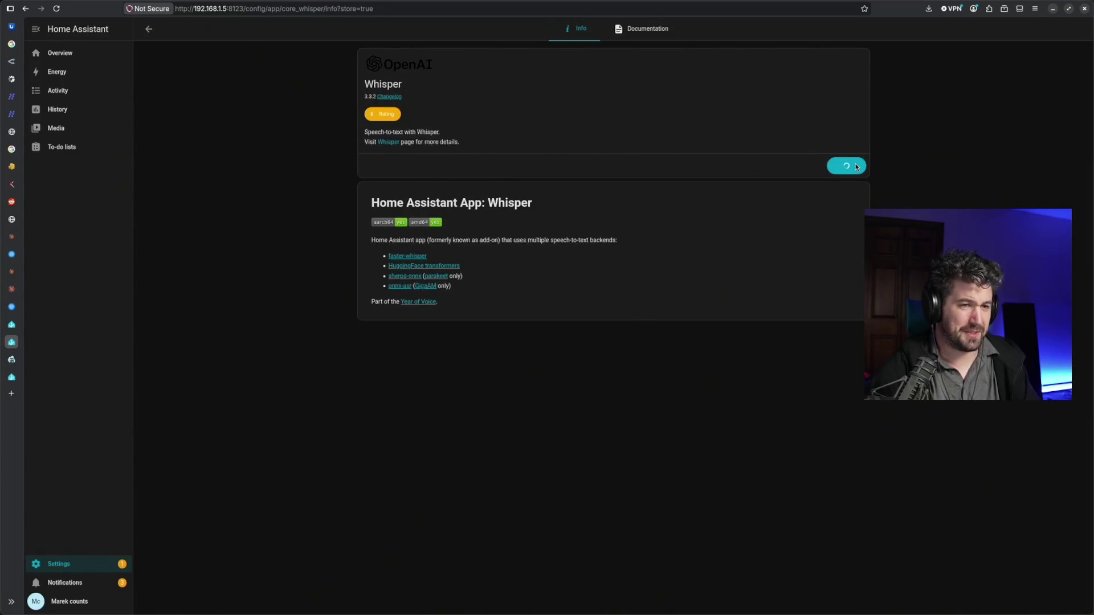
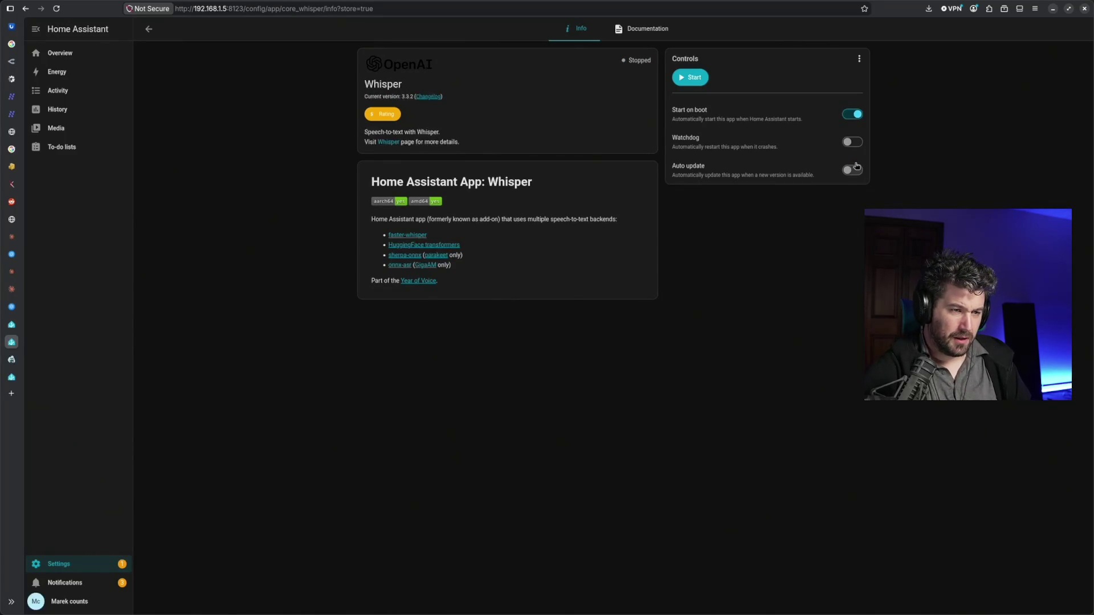
# Enable automatic updates for the Whisper app and glance at its configuration
pyautogui.click(853, 170)
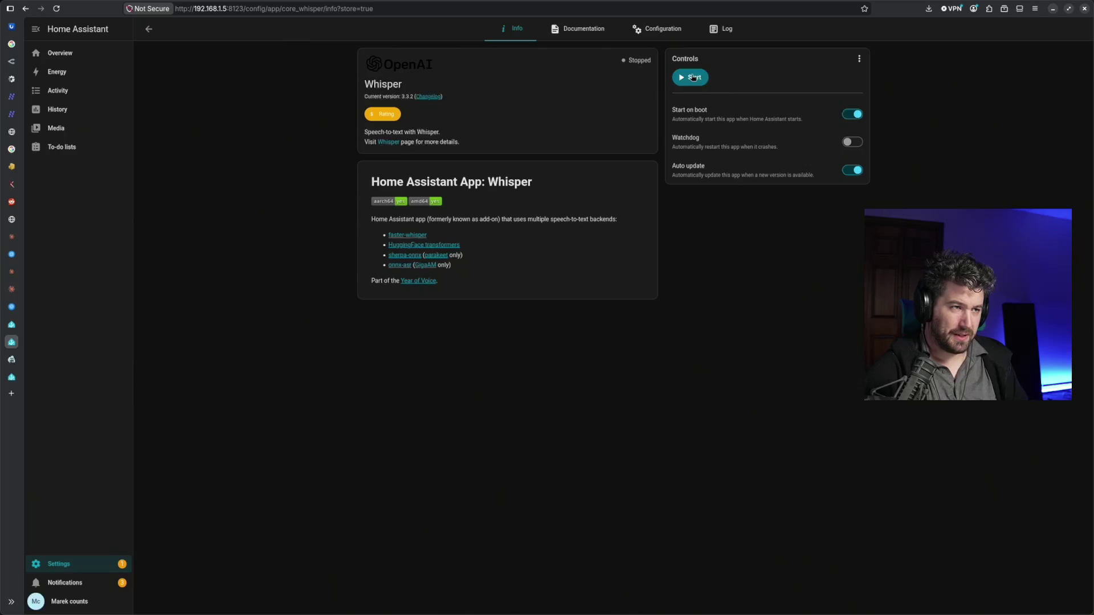
pyautogui.click(649, 31)
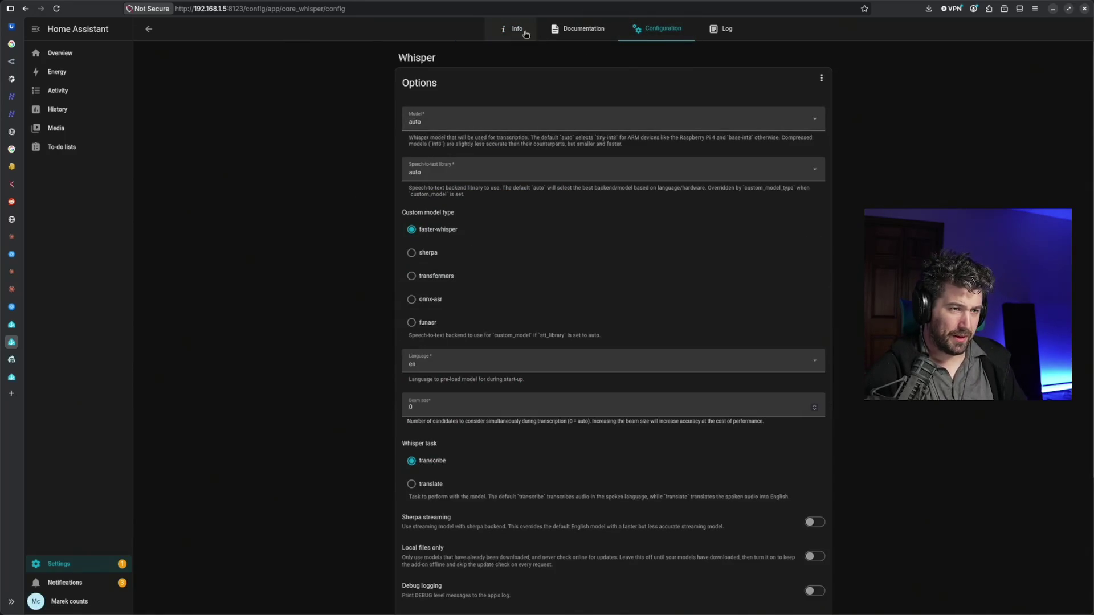
pyautogui.click(512, 28)
# Attempt to start Whisper, dismiss the 'Failed to start app' message, and return to its configuration
pyautogui.click(691, 77)
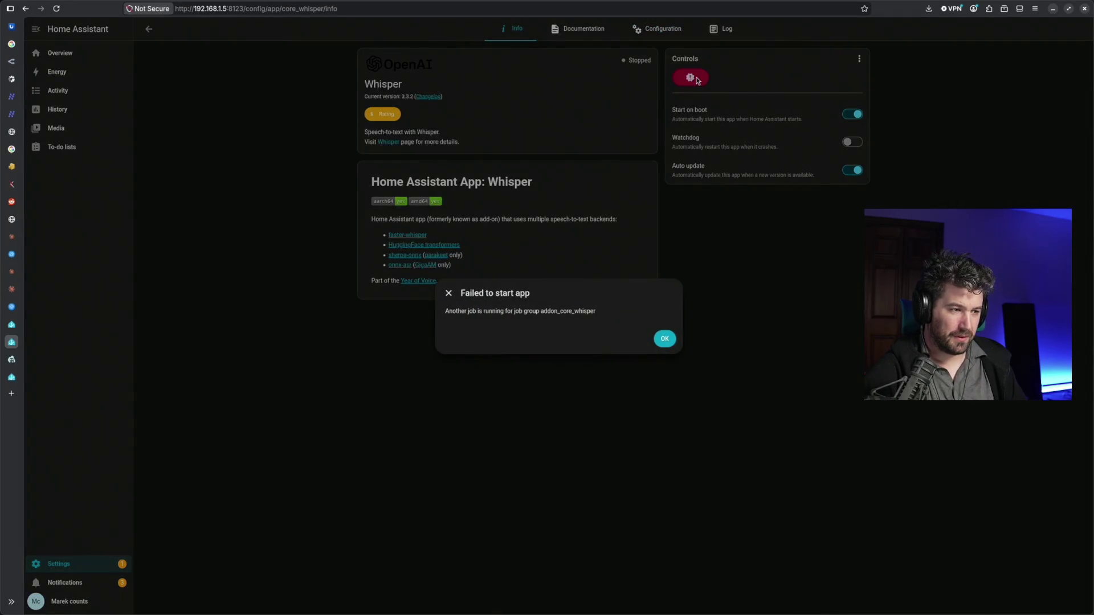
pyautogui.click(664, 339)
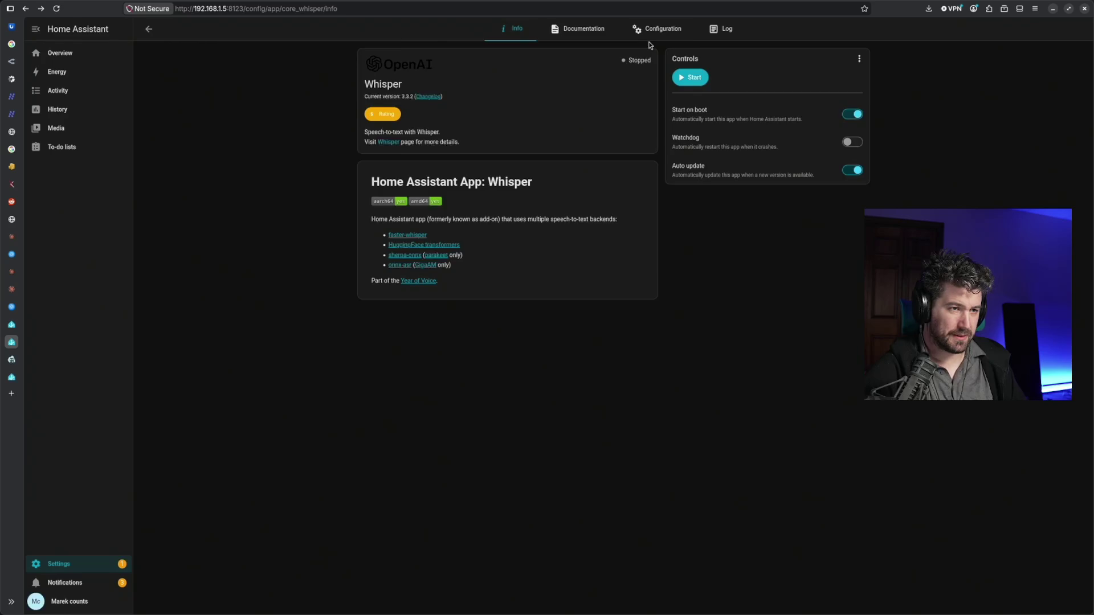
pyautogui.click(650, 39)
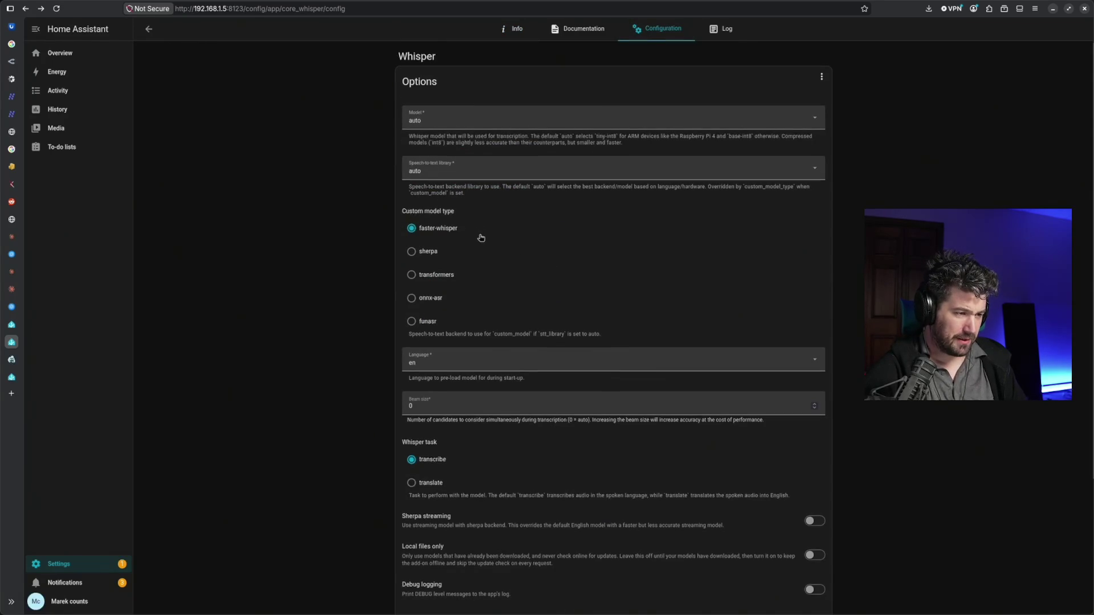
pyautogui.scroll(-2, 482, 240)
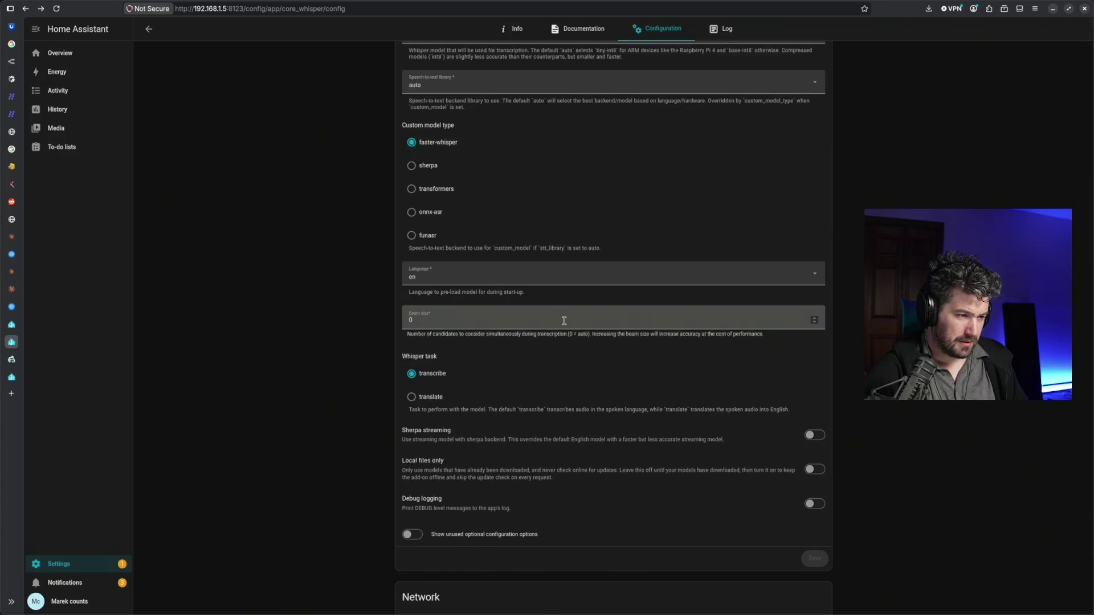
pyautogui.scroll(-1, 563, 321)
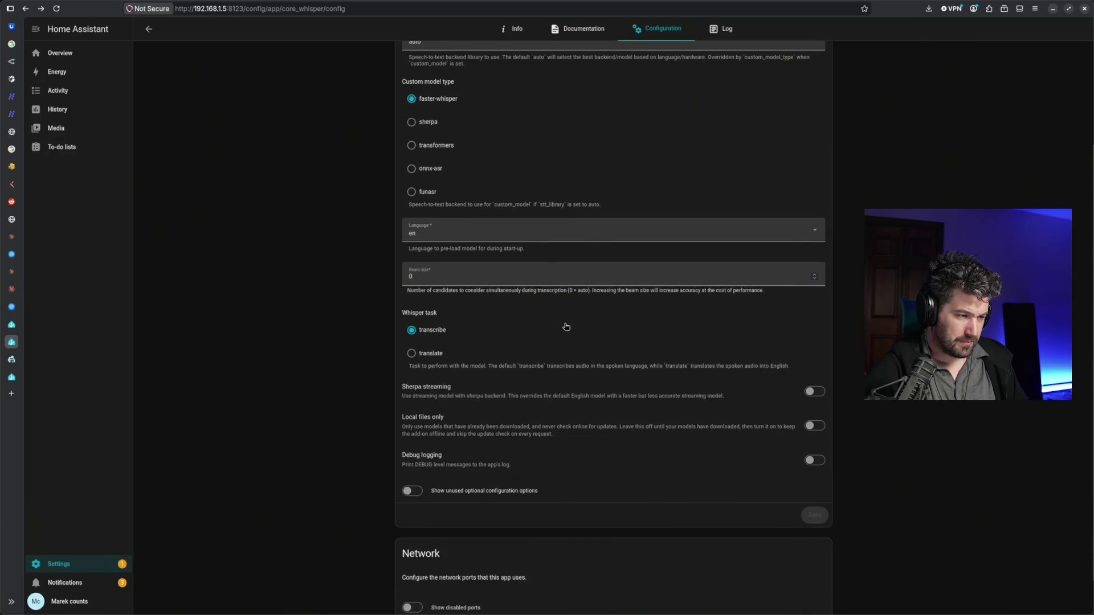
pyautogui.scroll(-1, 565, 326)
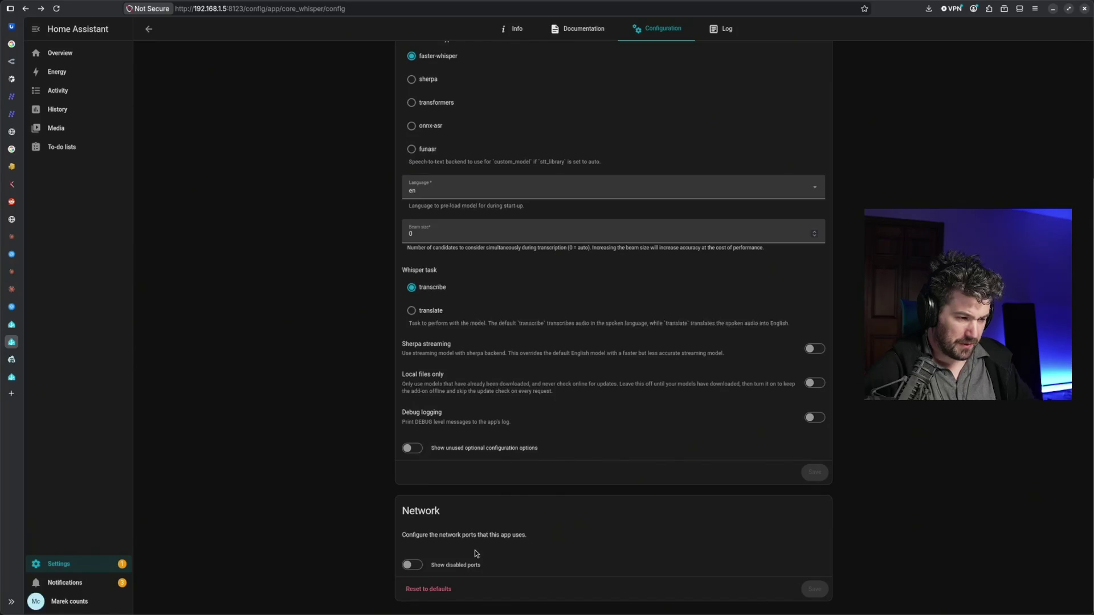
# Show Whisper's disabled ports and unused optional options, with the page zoomed to 140%
pyautogui.click(451, 573)
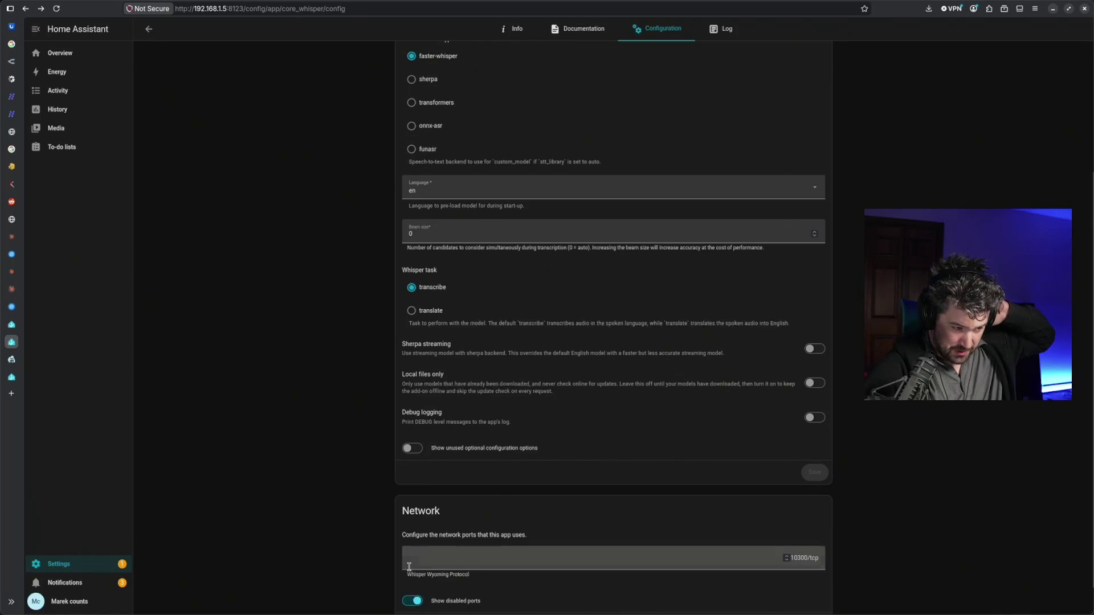
pyautogui.scroll(-1, 549, 562)
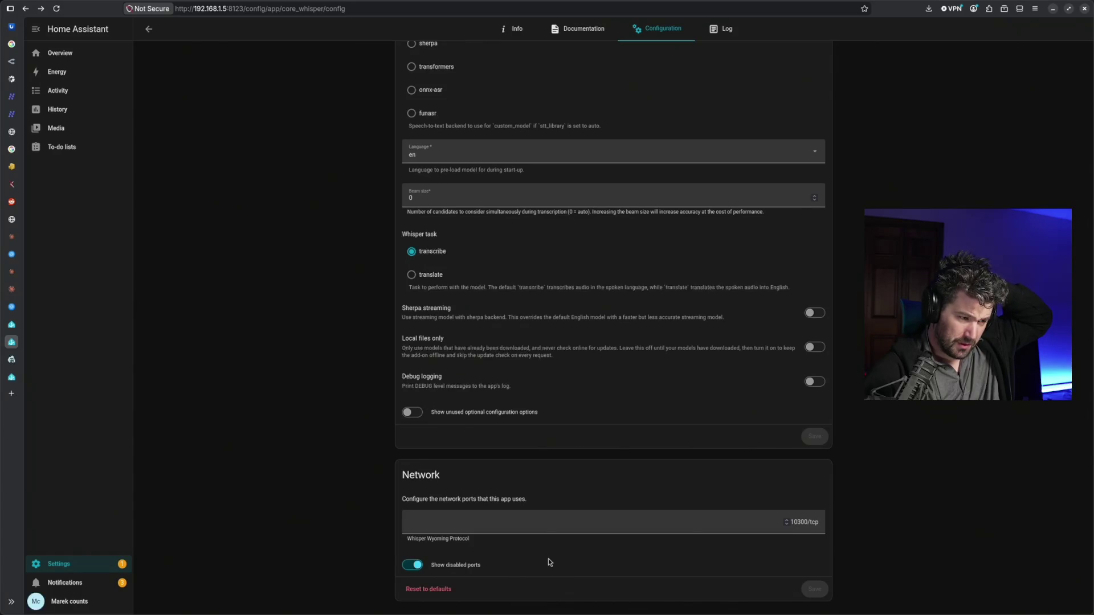
pyautogui.scroll(1, 548, 562)
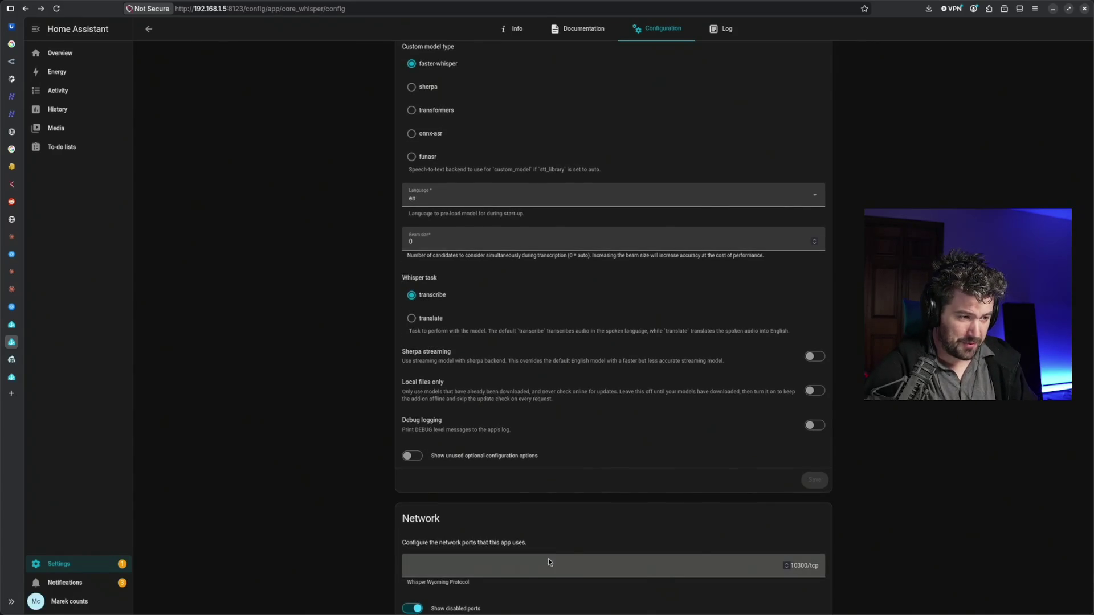
pyautogui.hotkey('ctrl', '+')
pyautogui.hotkey('ctrl', '+')
pyautogui.hotkey('ctrl', '+')
pyautogui.scroll(-1, 531, 535)
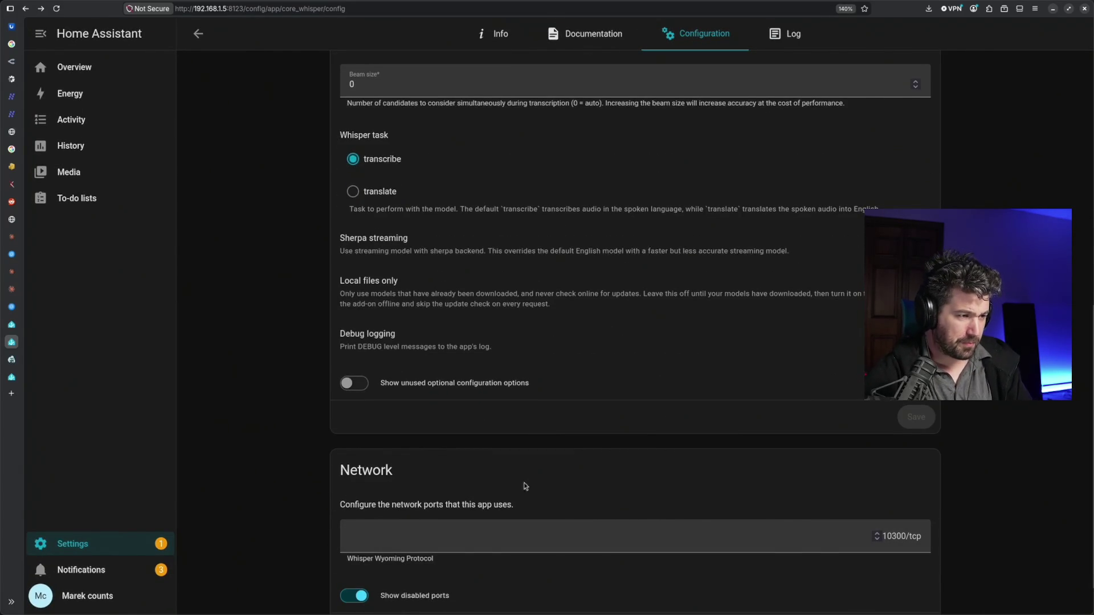
pyautogui.click(350, 385)
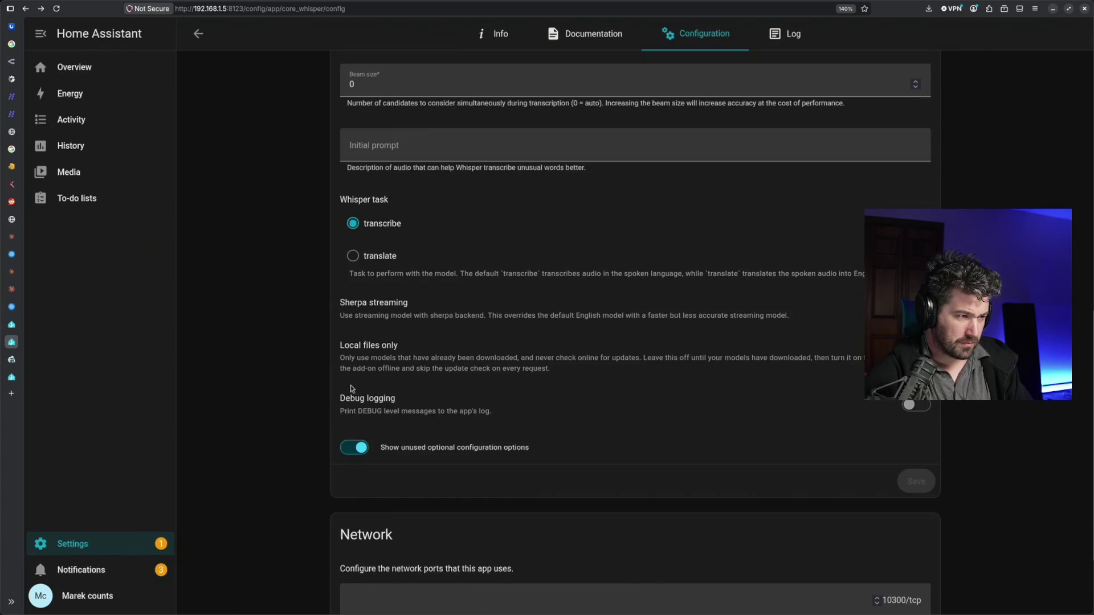
pyautogui.scroll(3, 400, 431)
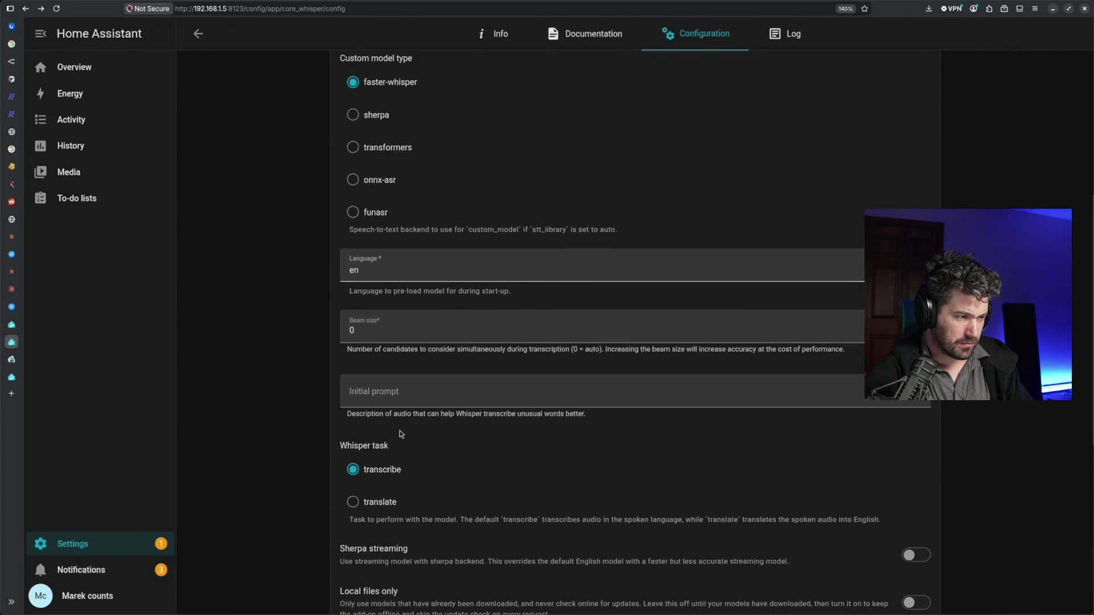
pyautogui.scroll(3, 400, 433)
pyautogui.scroll(3, 400, 432)
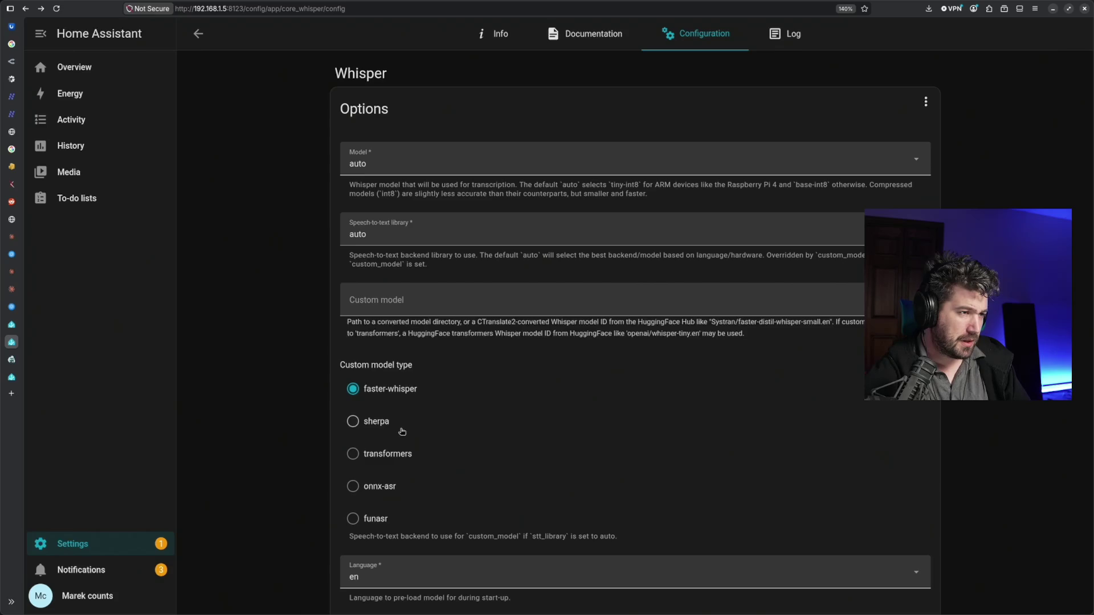
pyautogui.click(525, 163)
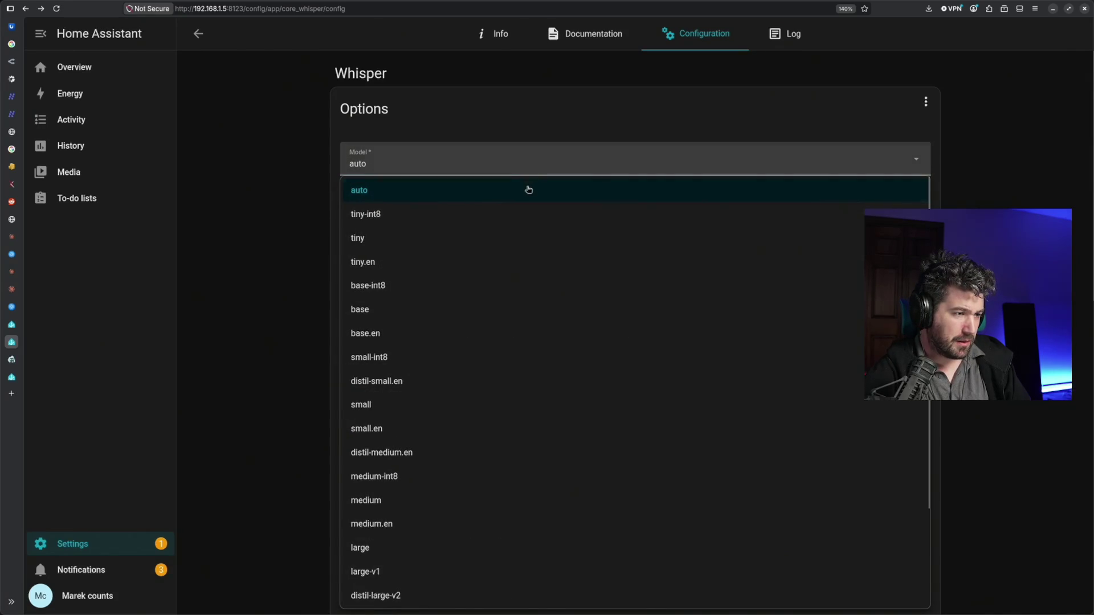
pyautogui.scroll(-3, 549, 286)
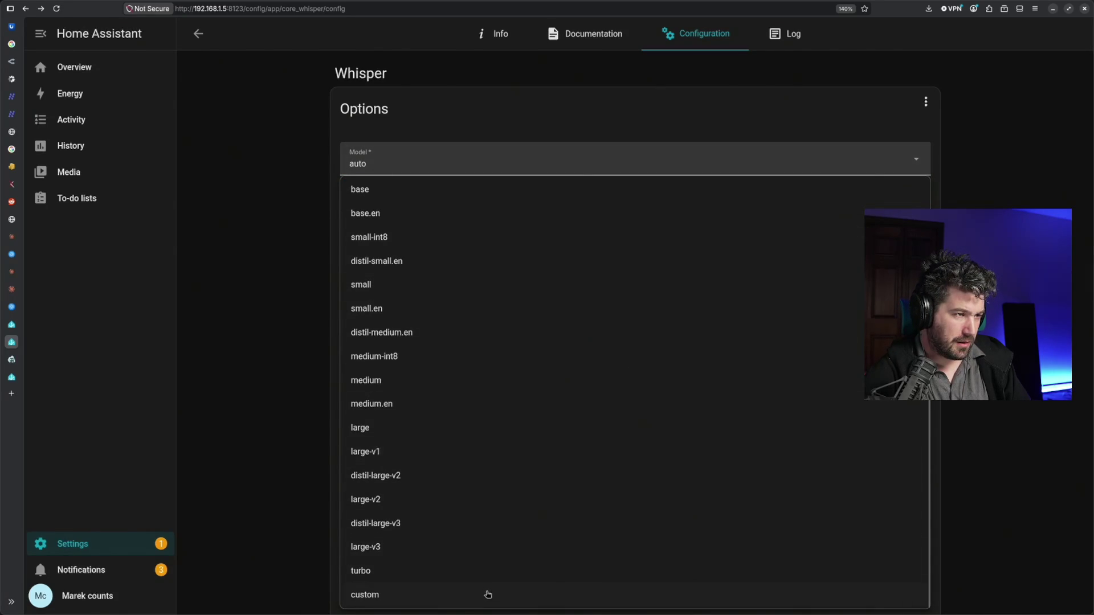
pyautogui.click(494, 165)
pyautogui.scroll(-3, 438, 593)
pyautogui.click(399, 594)
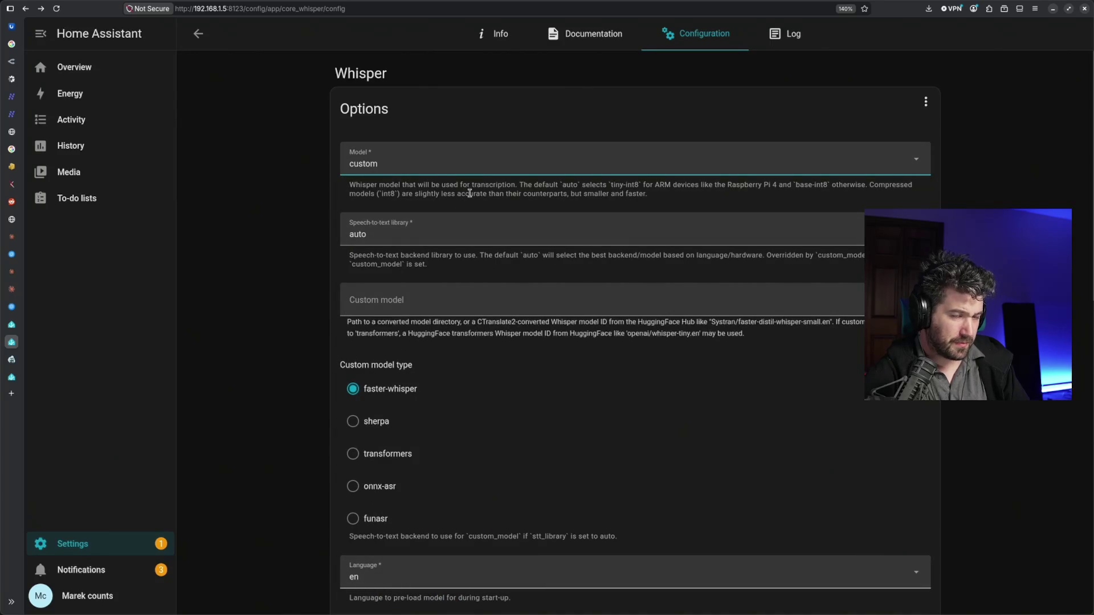
pyautogui.click(926, 103)
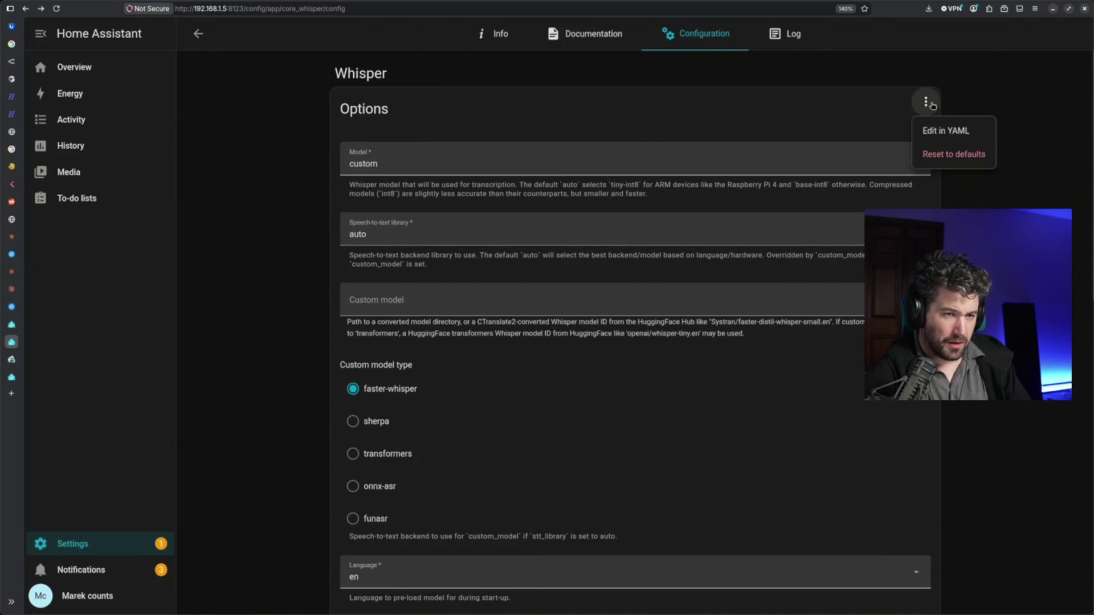
pyautogui.click(868, 112)
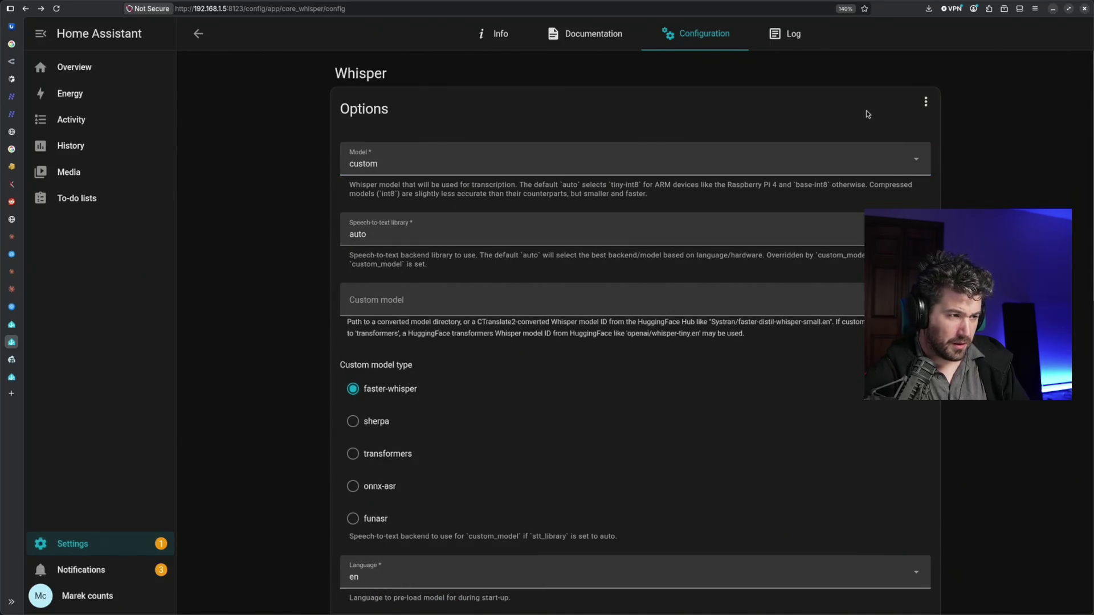
pyautogui.click(493, 242)
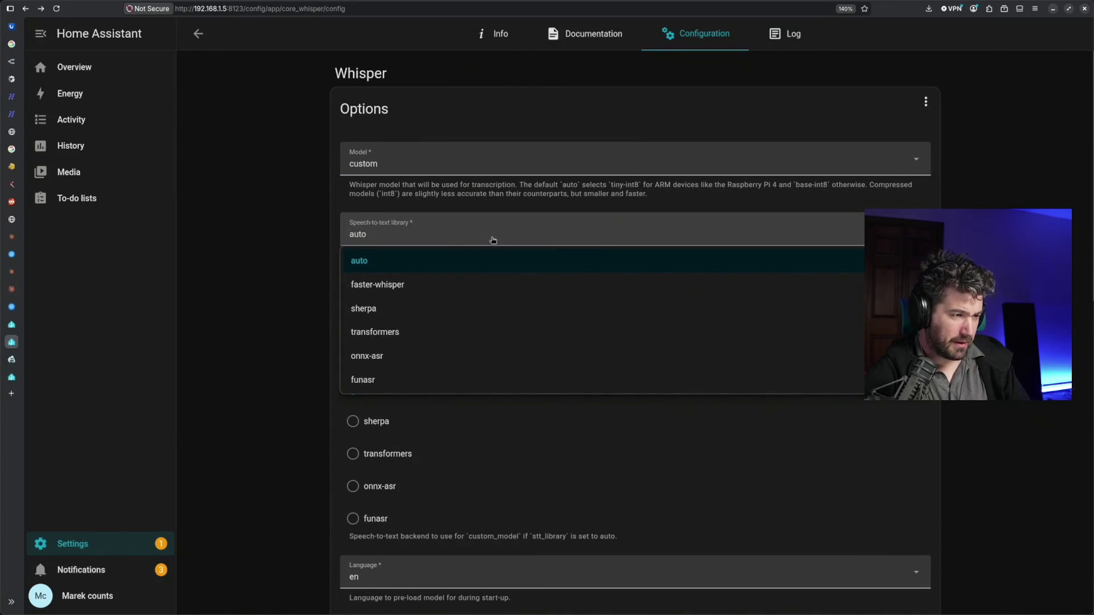
pyautogui.click(497, 284)
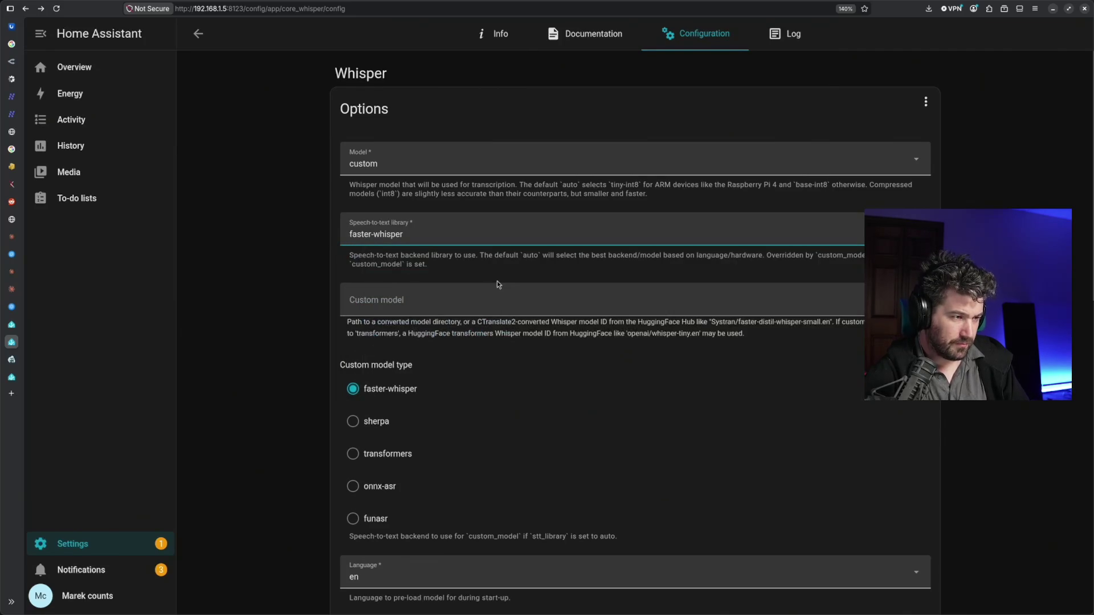
pyautogui.click(500, 301)
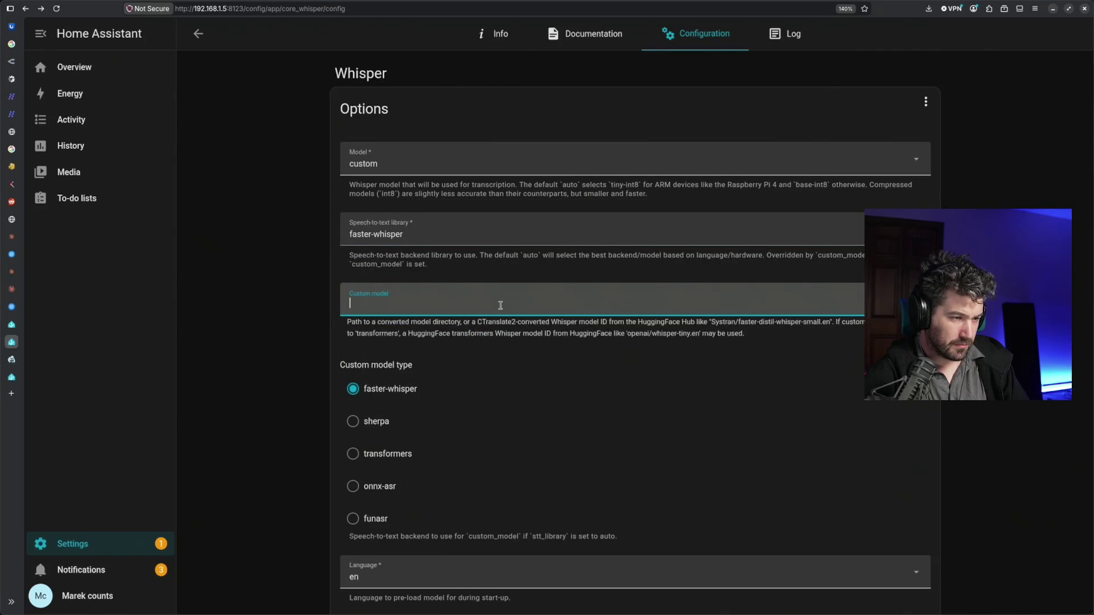
pyautogui.click(497, 163)
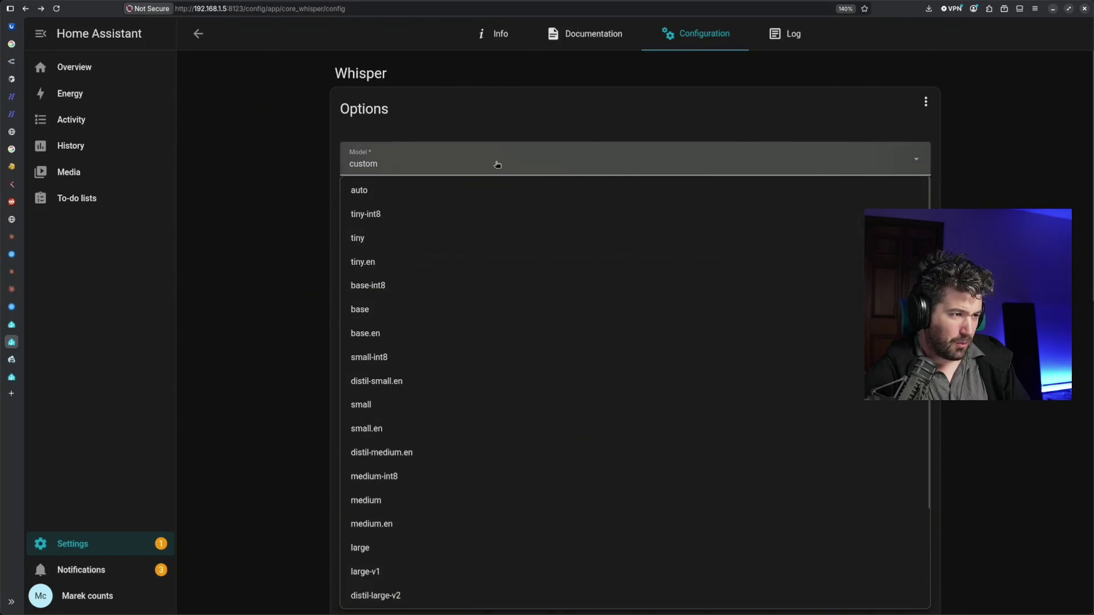
pyautogui.scroll(-2, 543, 356)
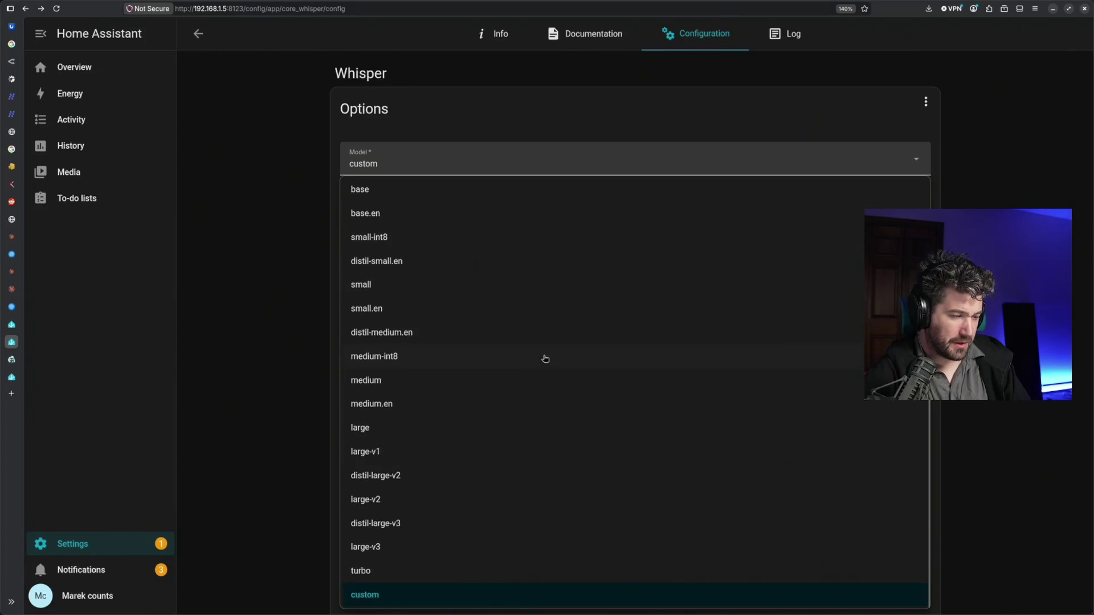
pyautogui.scroll(2, 522, 366)
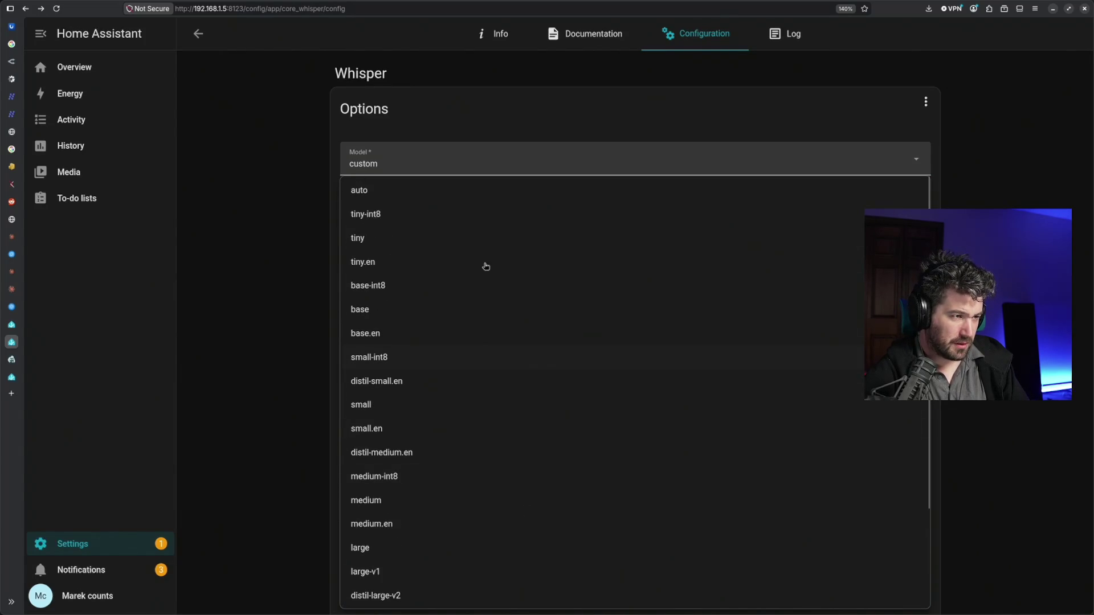
pyautogui.click(482, 191)
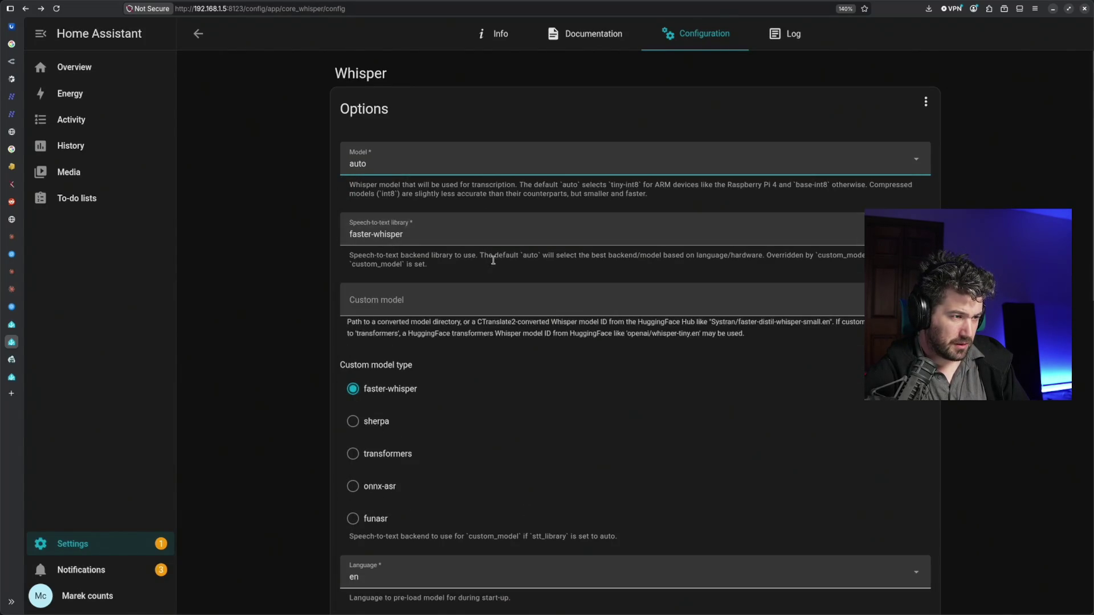
pyautogui.click(496, 303)
pyautogui.scroll(-3, 499, 314)
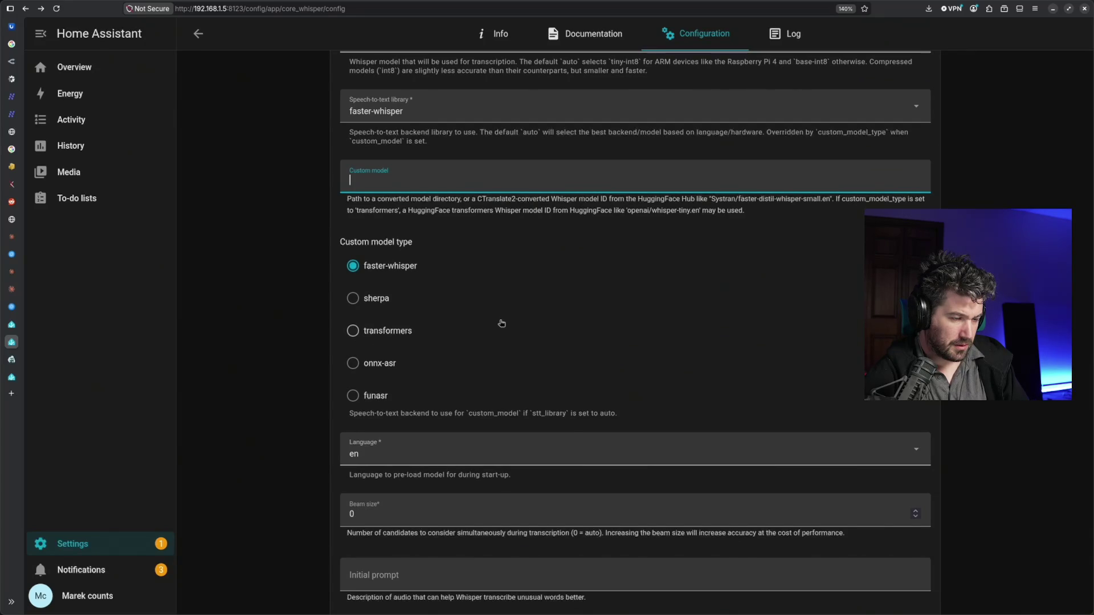
pyautogui.scroll(-1, 502, 323)
pyautogui.scroll(-2, 500, 323)
pyautogui.scroll(-1, 500, 323)
pyautogui.scroll(-3, 500, 323)
pyautogui.scroll(-1, 499, 323)
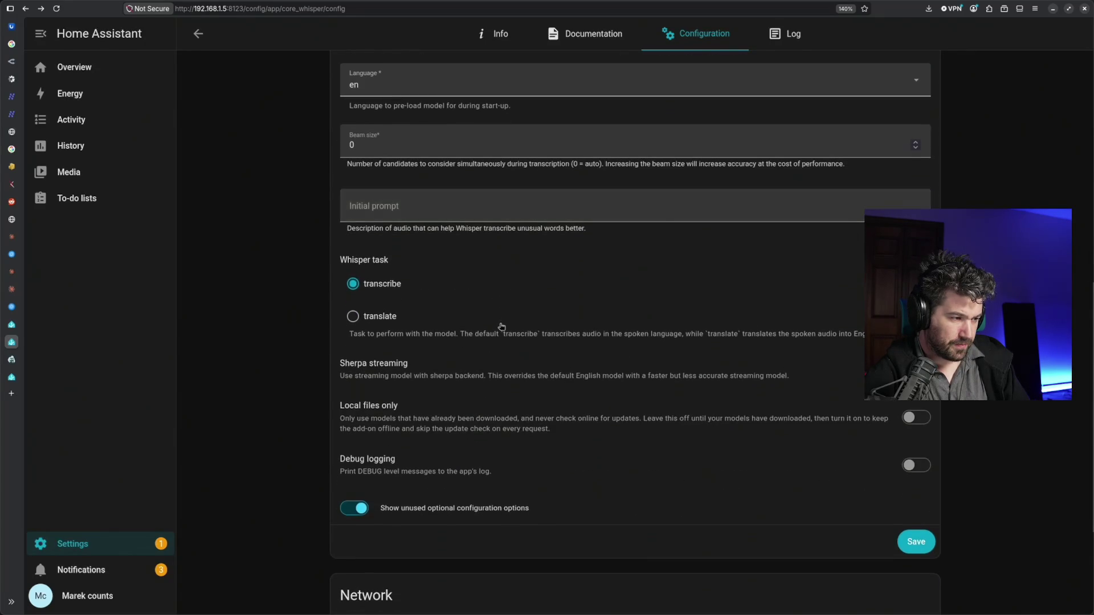
pyautogui.scroll(6, 502, 324)
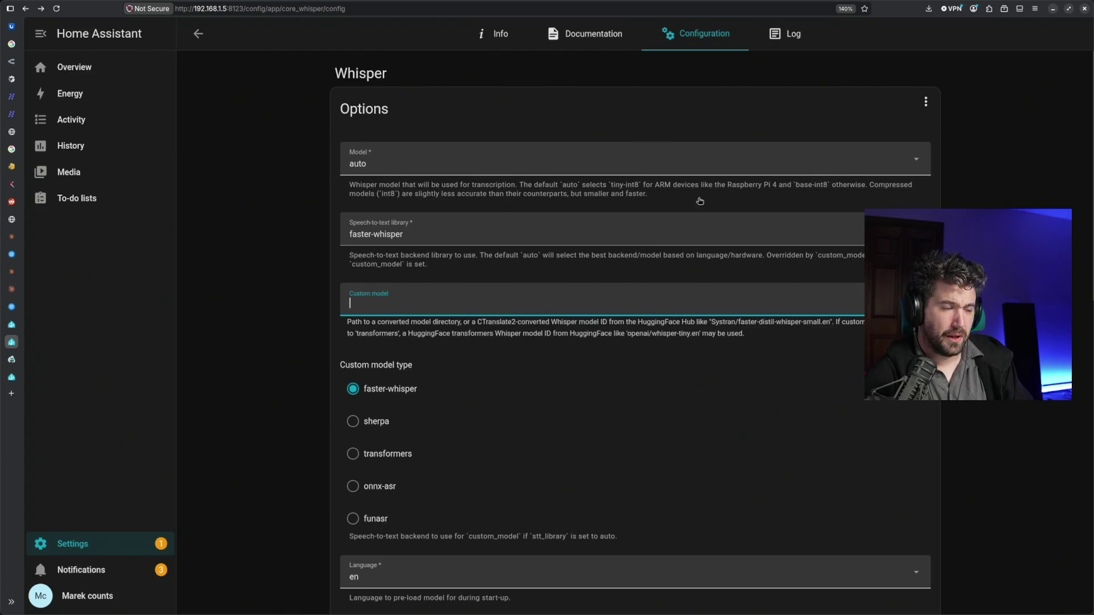
pyautogui.hotkey('ctrl', 't')
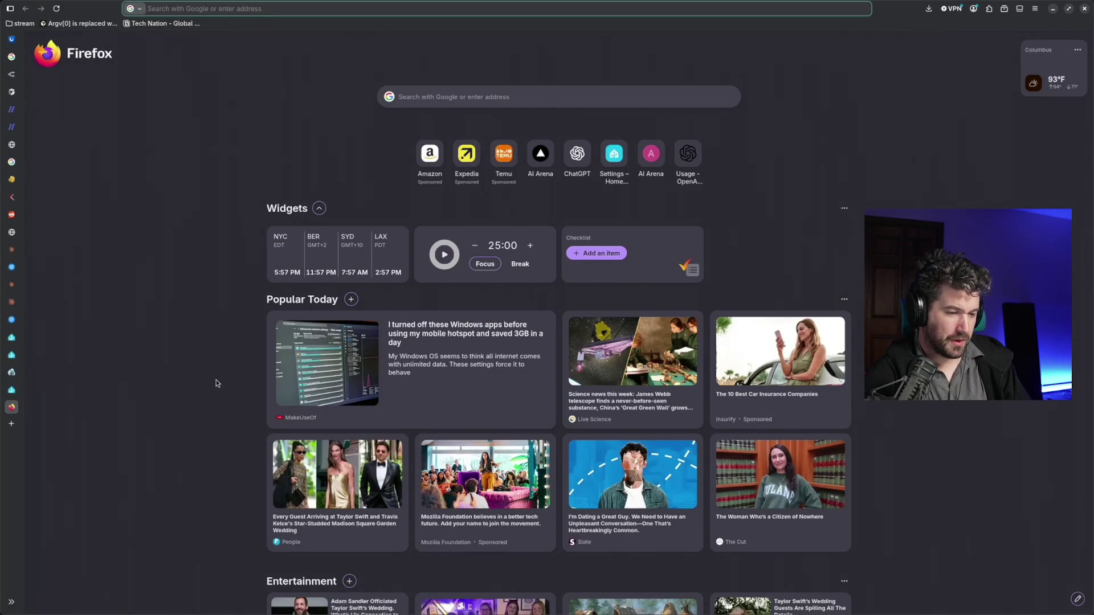
pyautogui.write('ha whisper')
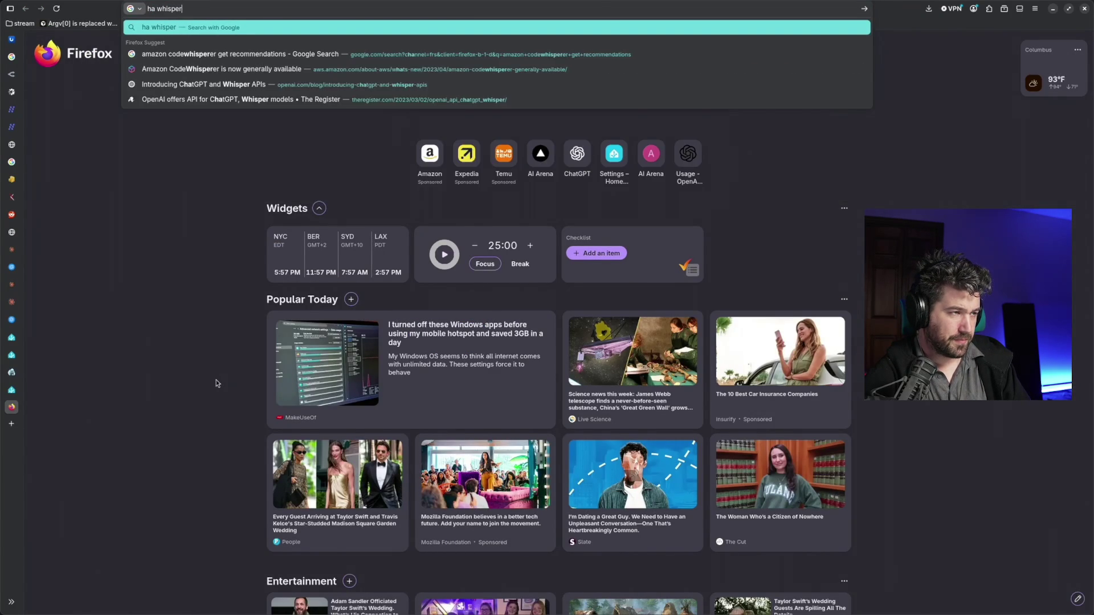
pyautogui.write(' configure for ')
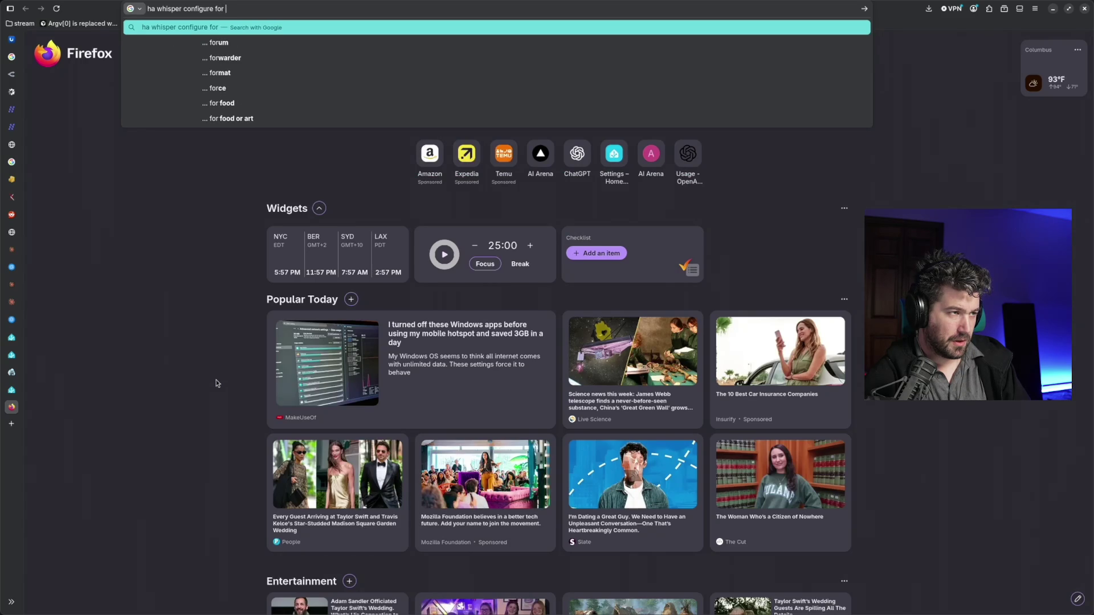
pyautogui.write('ollama')
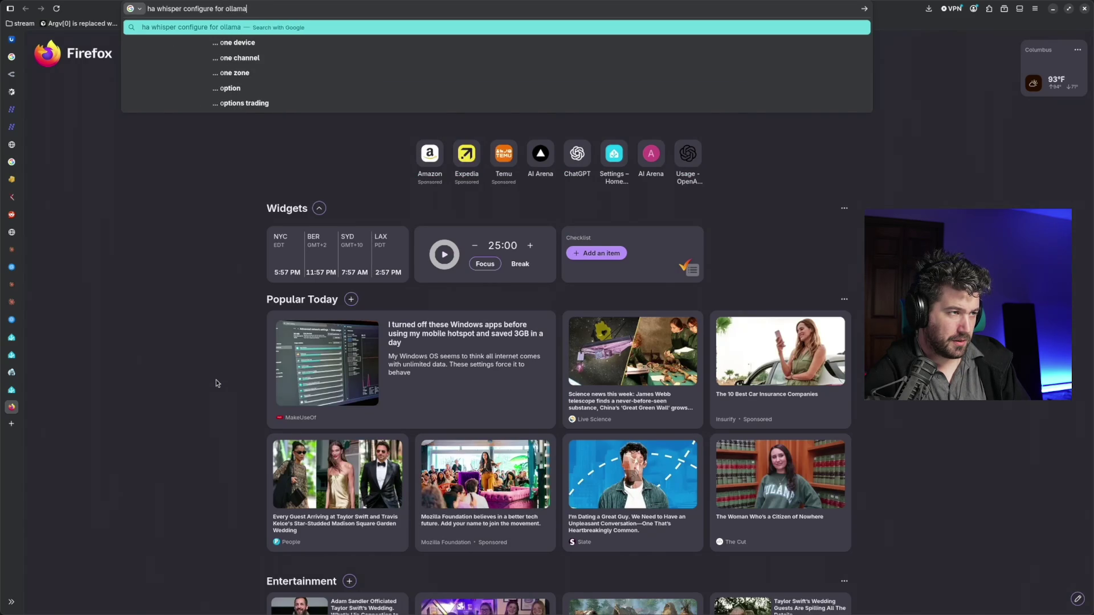
# Search 'ha whisper configure for ollama' and highlight the AI overview's Whisper–Ollama–Piper explanation
pyautogui.press('Return')
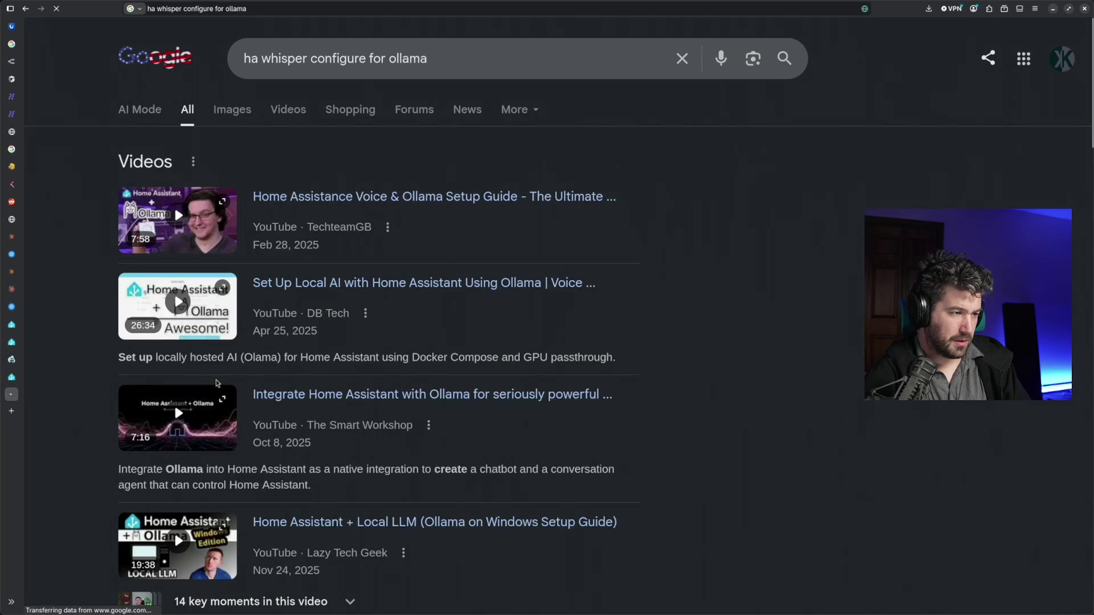
pyautogui.scroll(-1, 504, 364)
pyautogui.scroll(-5, 504, 364)
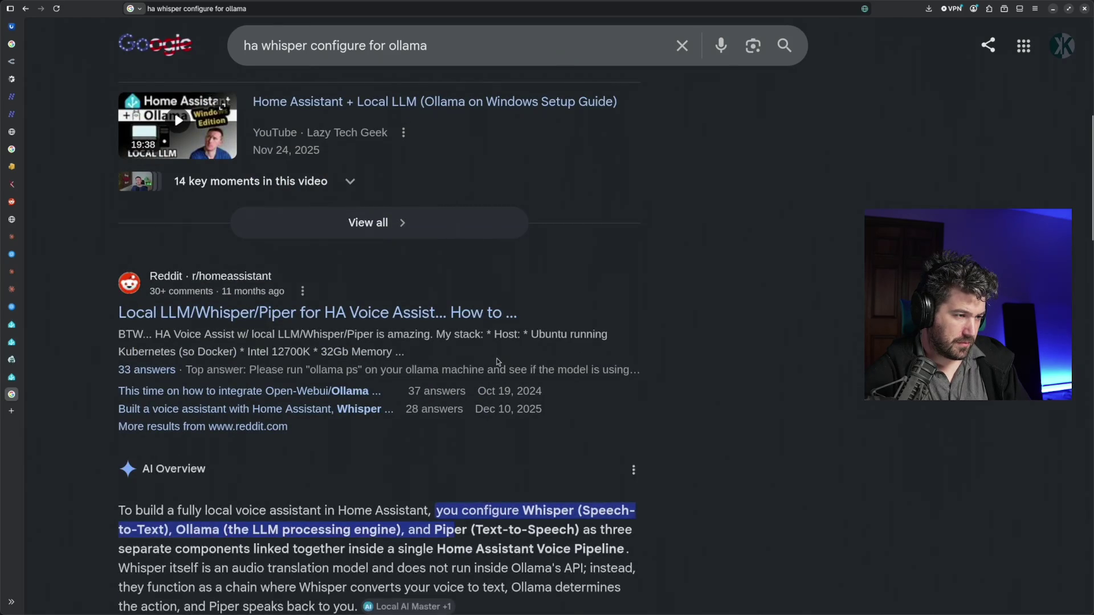
pyautogui.scroll(-1, 491, 359)
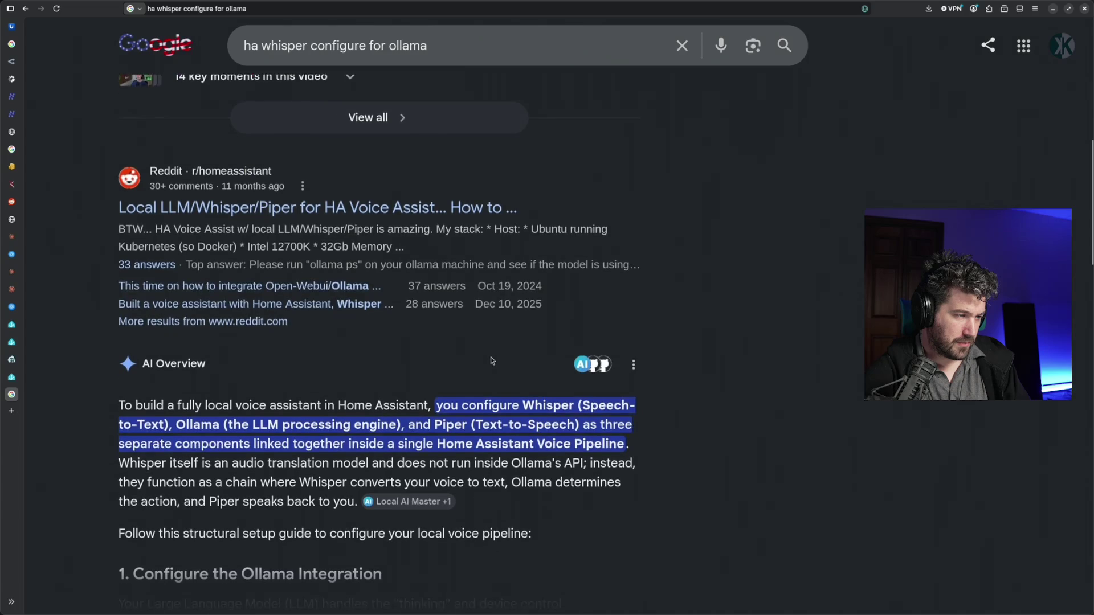
pyautogui.scroll(-1, 491, 360)
pyautogui.moveTo(223, 300); pyautogui.dragTo(406, 302)
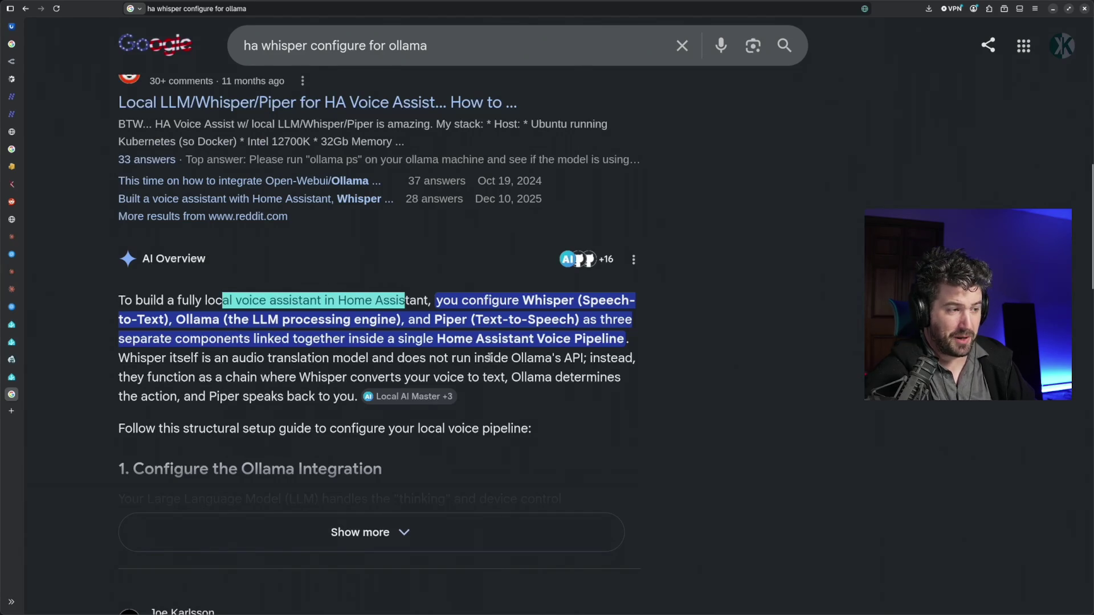
pyautogui.moveTo(176, 359); pyautogui.dragTo(360, 364)
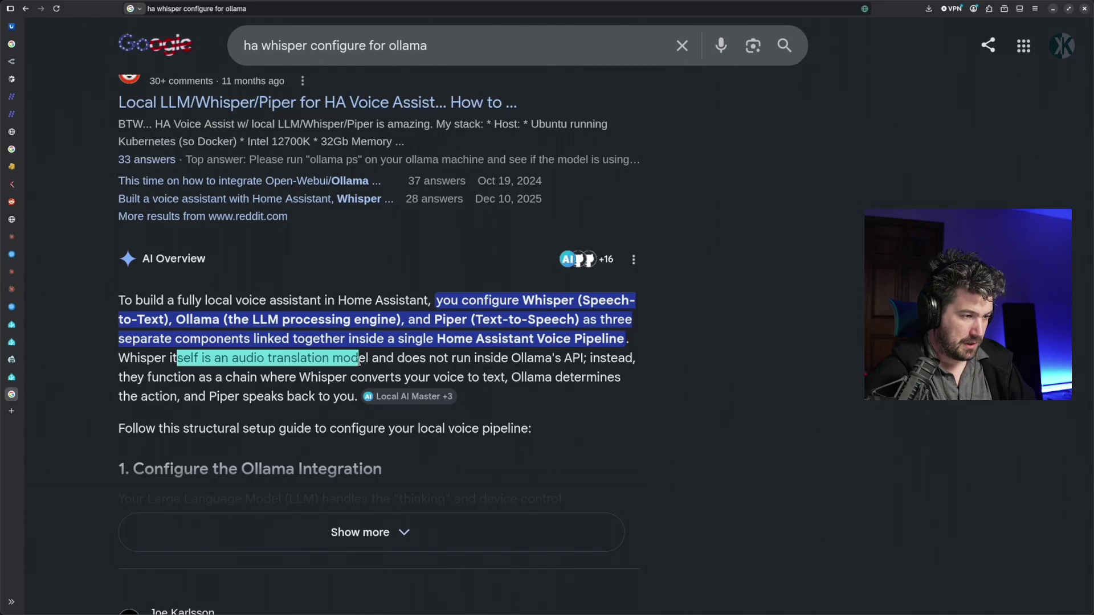
pyautogui.click(357, 394)
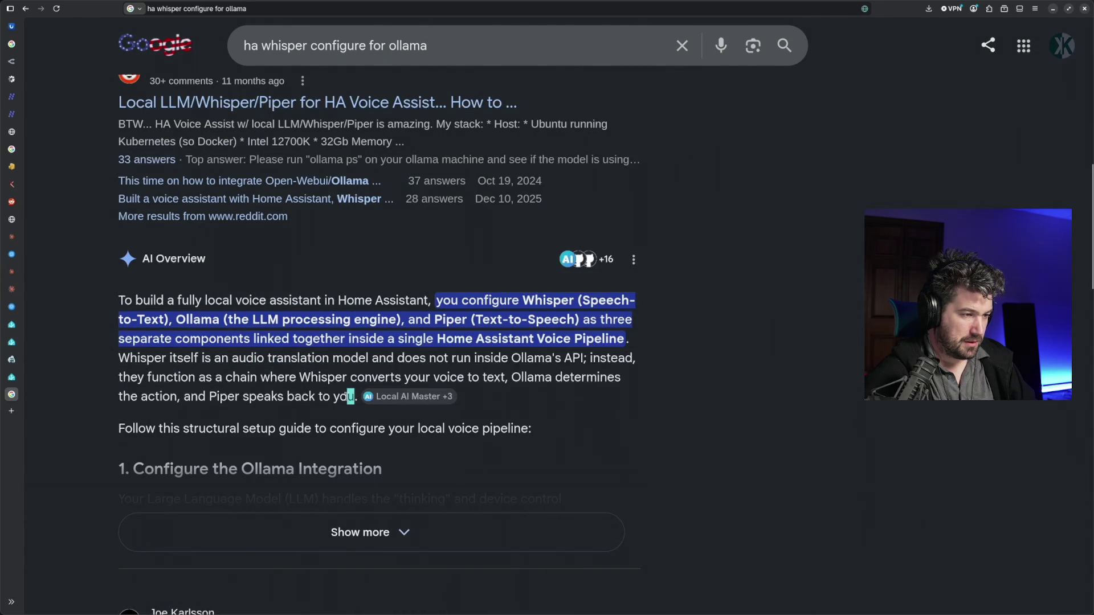
pyautogui.moveTo(349, 396); pyautogui.dragTo(159, 378)
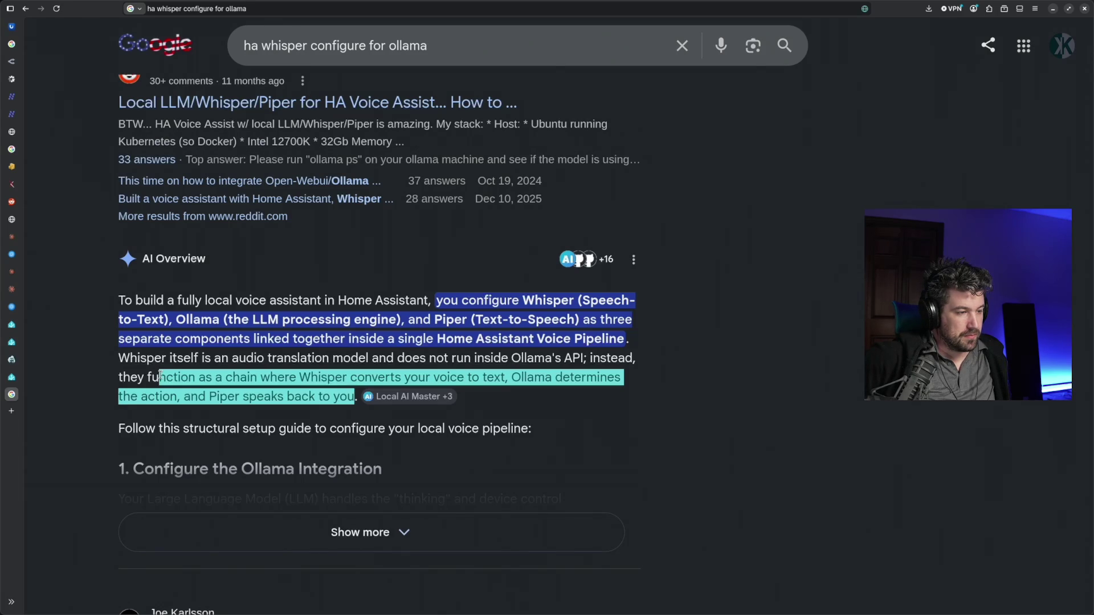
# Expand the AI overview's full setup steps, then return to the Whisper configuration page
pyautogui.click(315, 545)
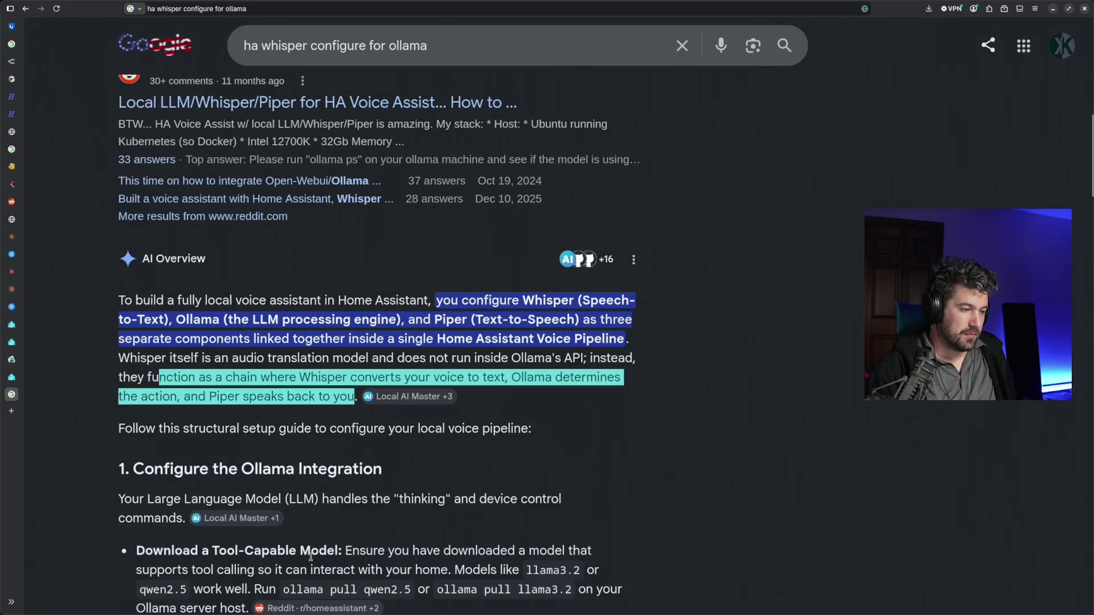
pyautogui.scroll(-5, 499, 433)
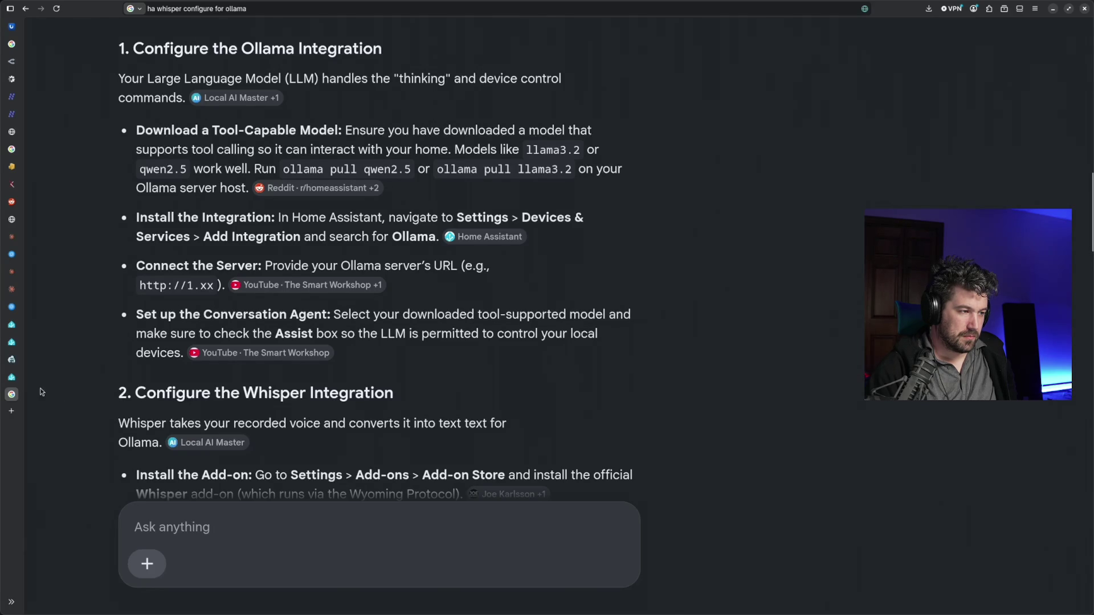
pyautogui.click(12, 378)
pyautogui.click(30, 360)
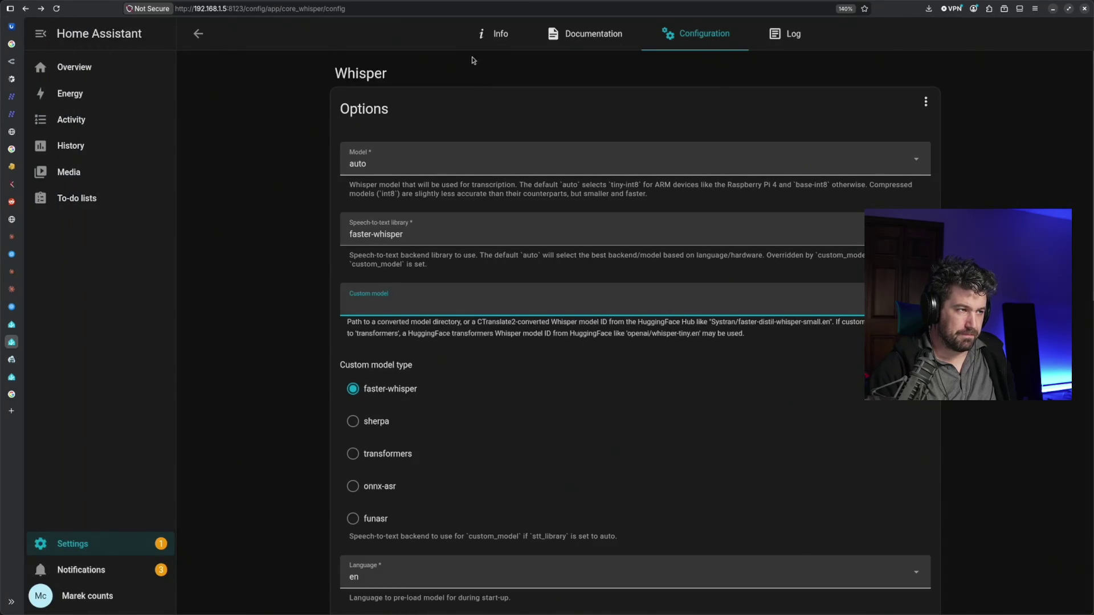
# Search the app store for 'pip' and open the installed Piper app's page
pyautogui.click(197, 35)
pyautogui.click(285, 76)
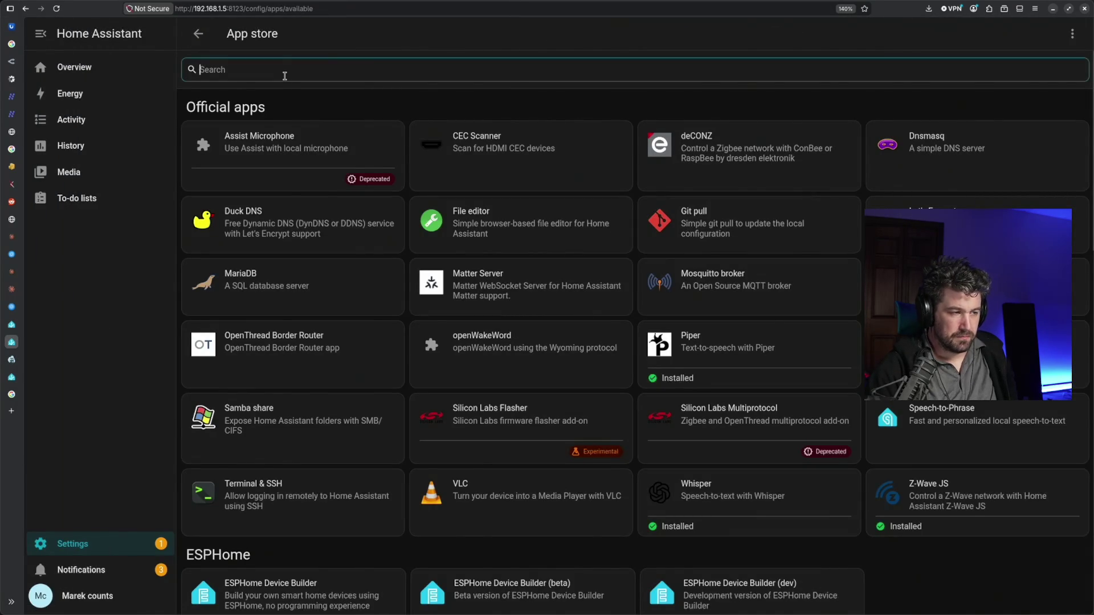
pyautogui.write('o')
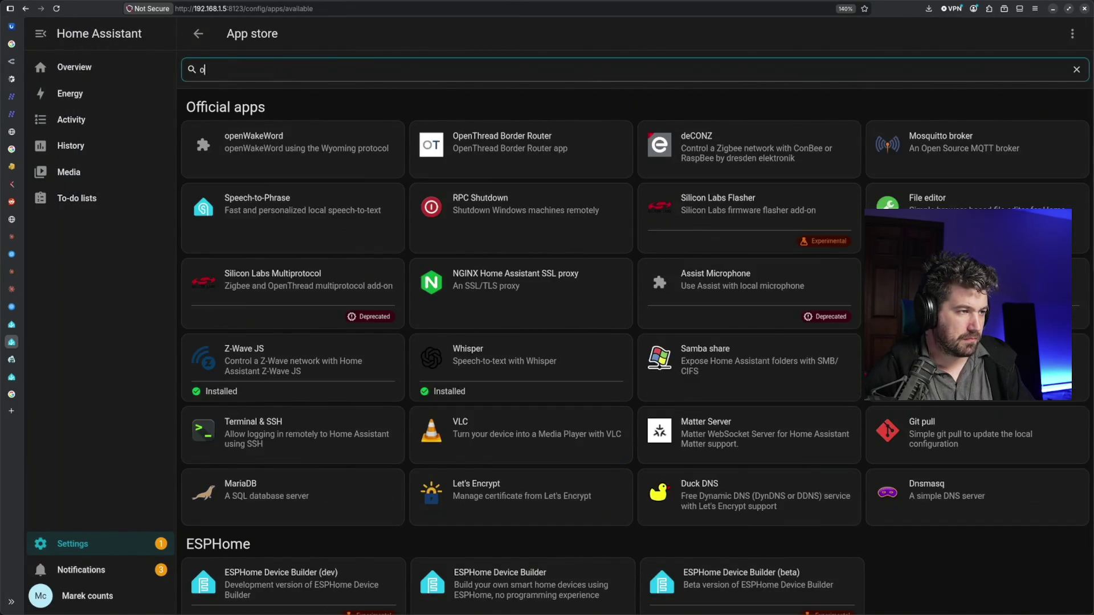
pyautogui.write('ll')
pyautogui.press('BackSpace')
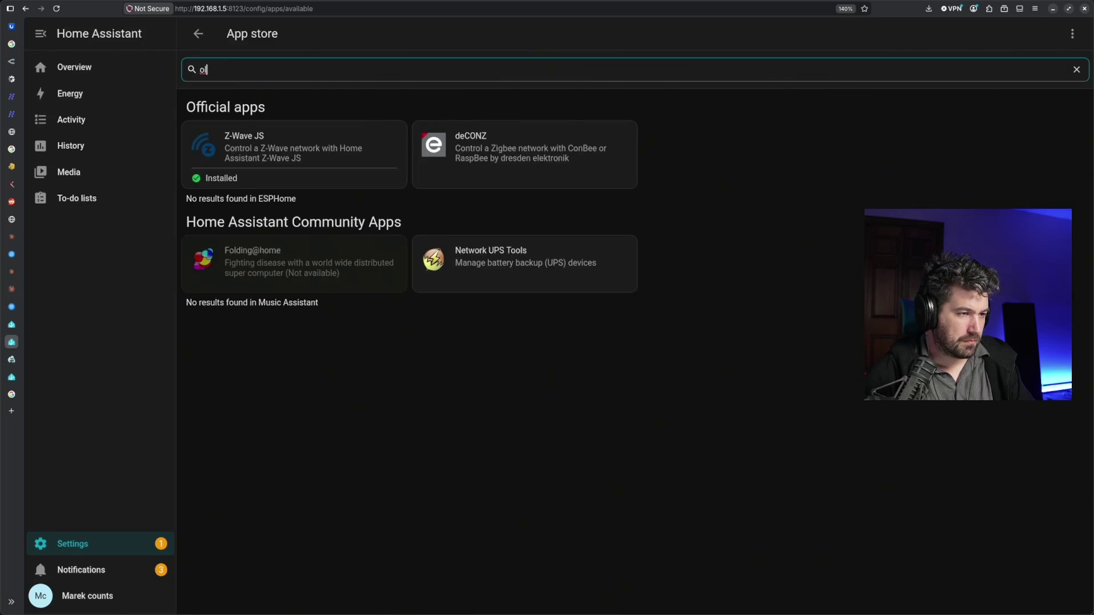
pyautogui.press('BackSpace')
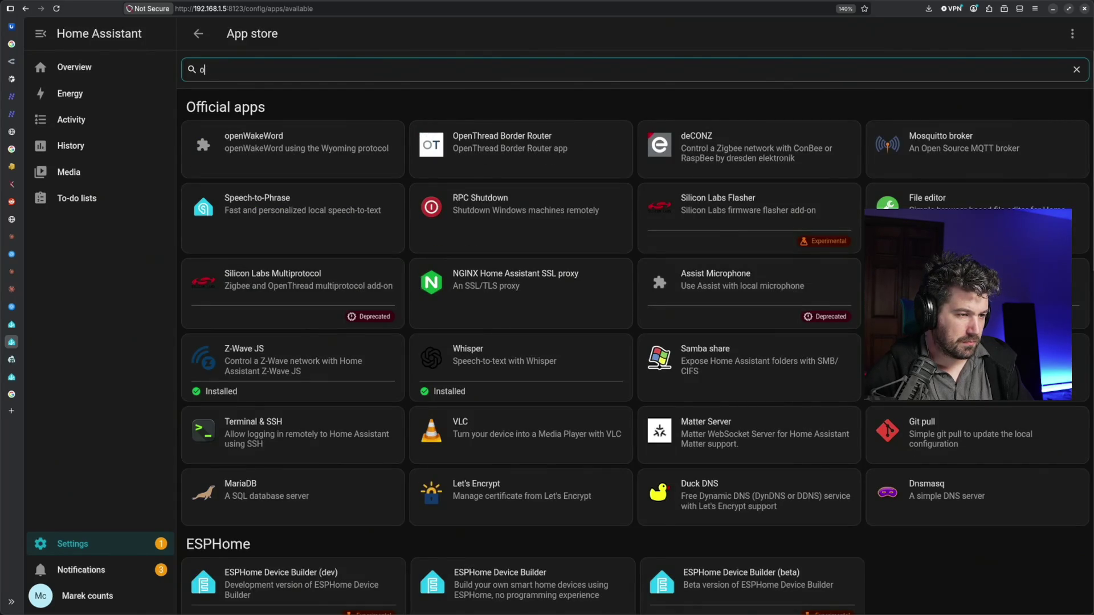
pyautogui.press('BackSpace')
pyautogui.write('pip')
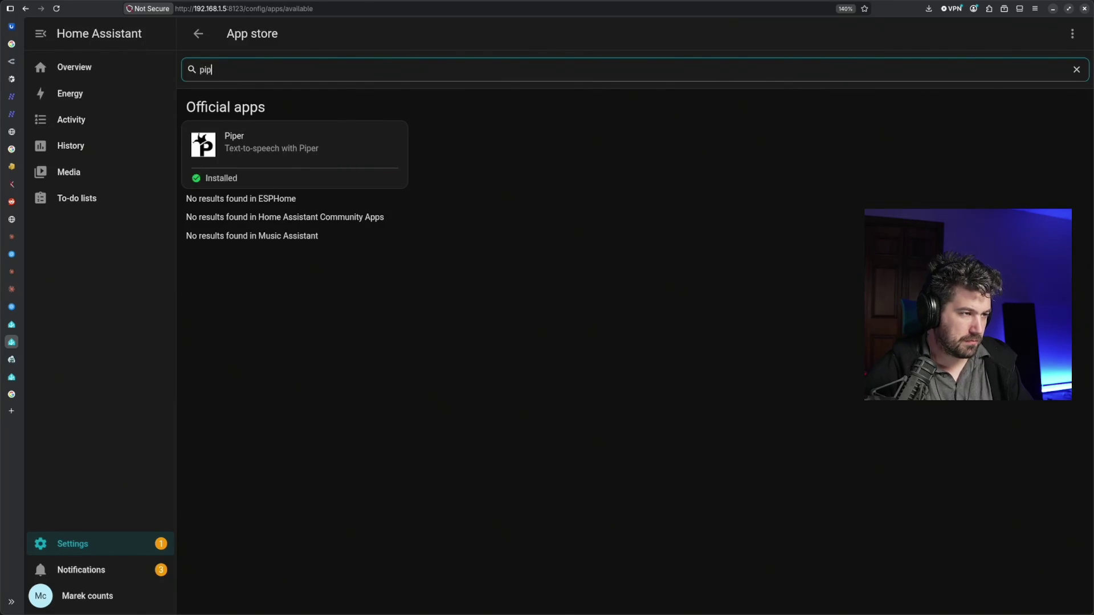
pyautogui.click(306, 151)
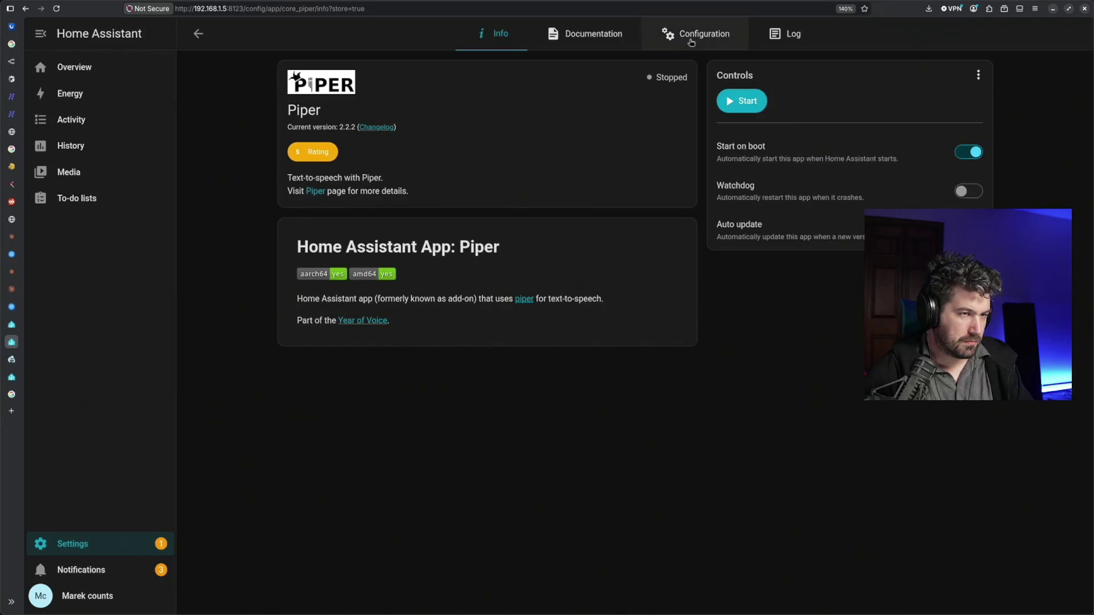
# View Piper's configuration options with the en_US-lessac-medium voice
pyautogui.click(697, 34)
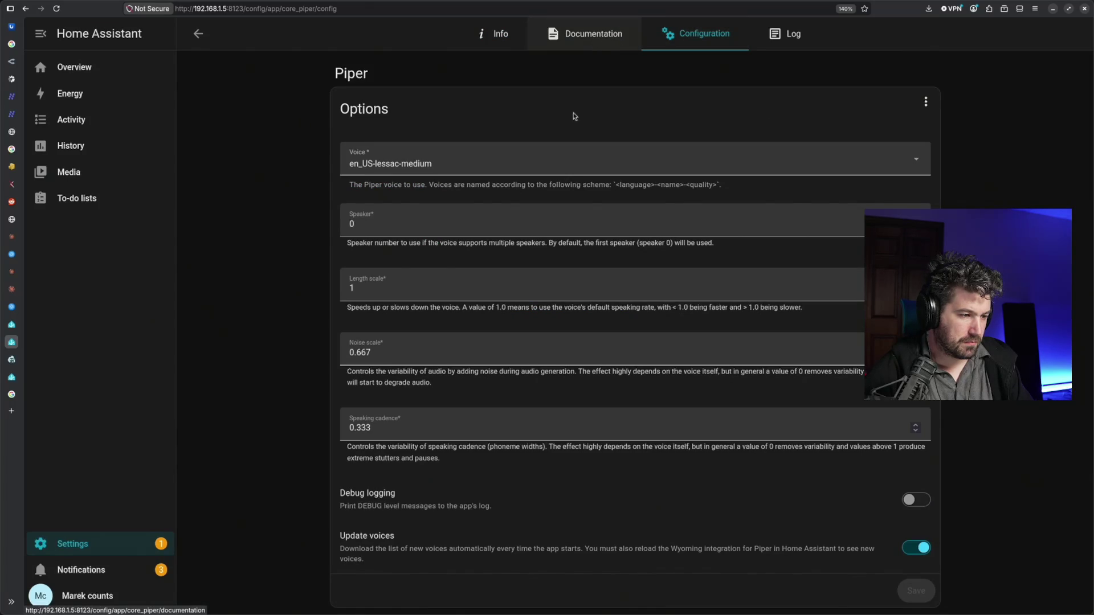
pyautogui.scroll(-3, 584, 88)
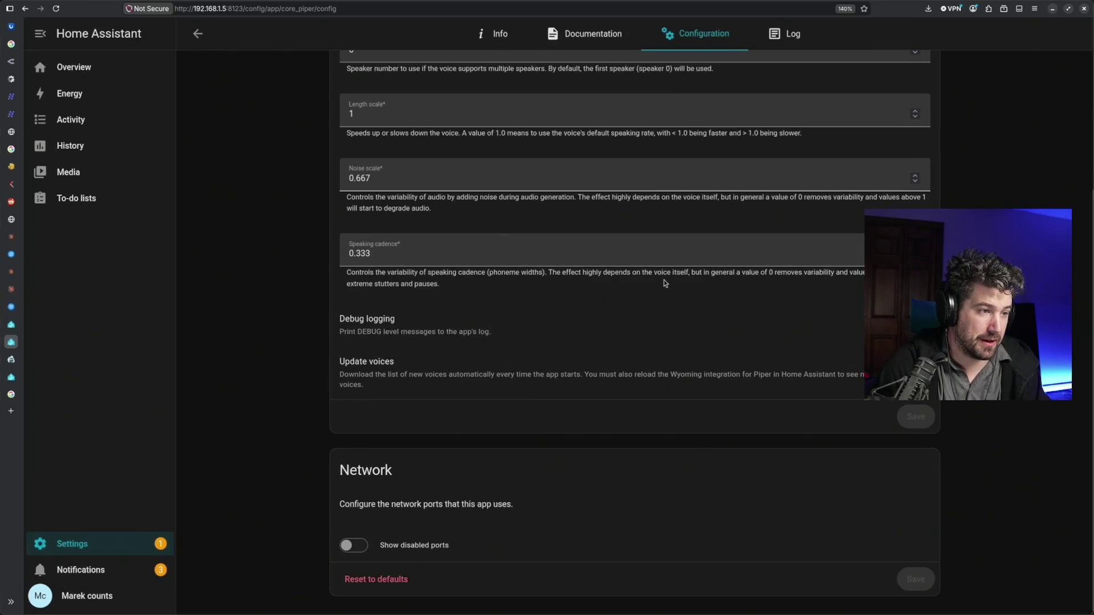
pyautogui.scroll(2, 620, 394)
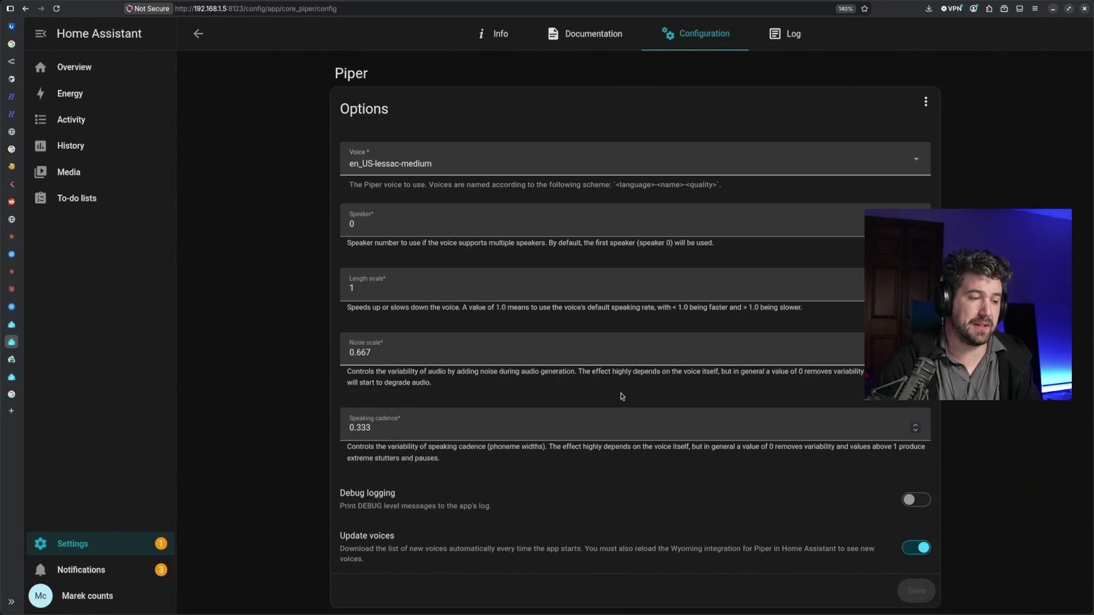
pyautogui.scroll(-1, 513, 445)
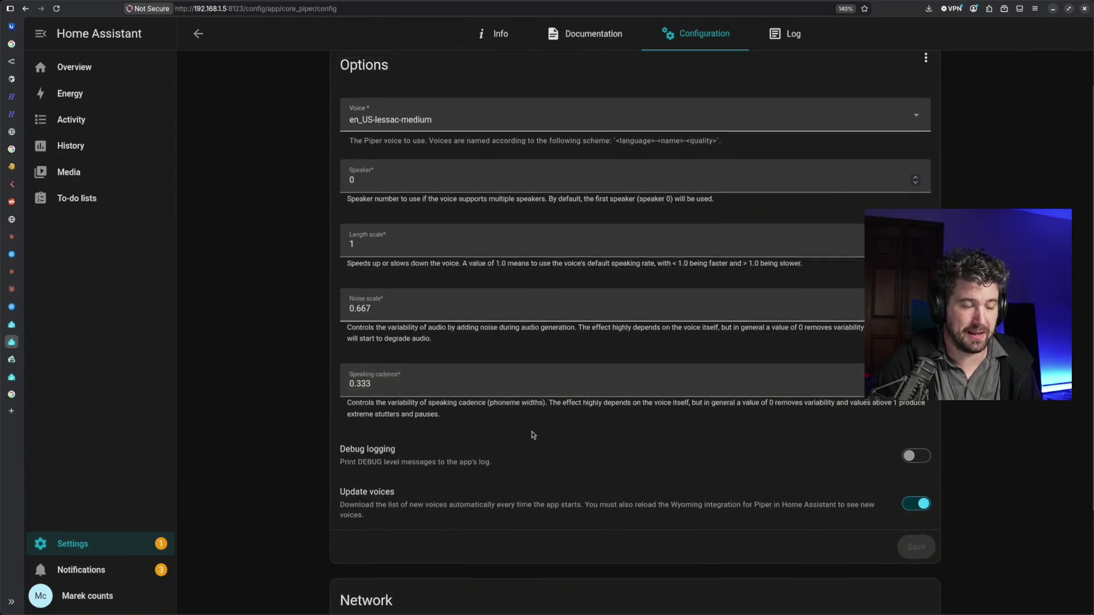
pyautogui.scroll(1, 537, 437)
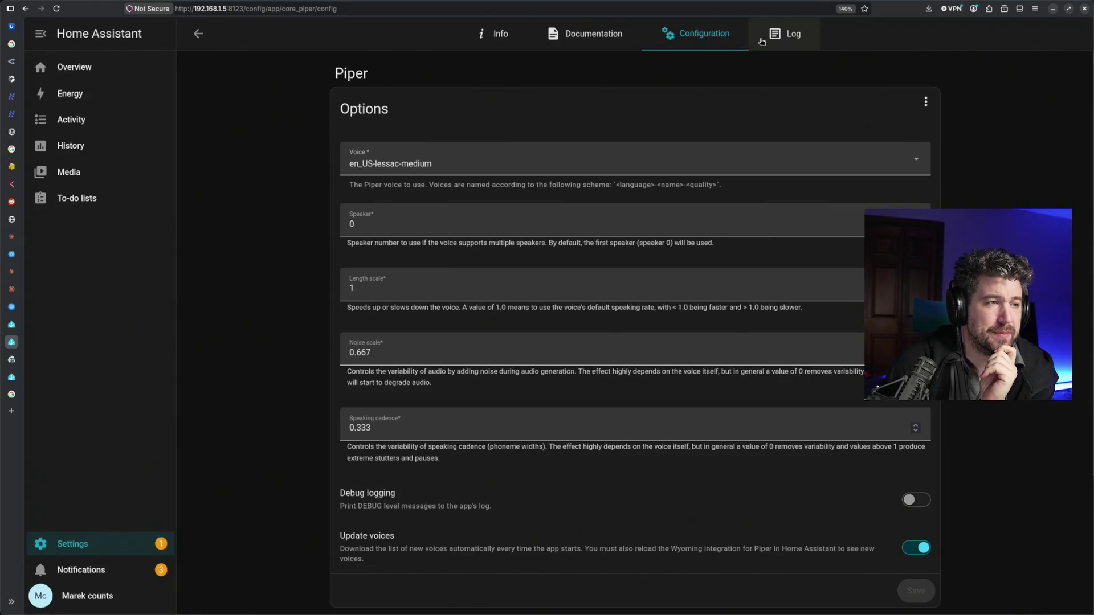
# Start the Piper app until it shows Running, then return to the app store listing
pyautogui.click(508, 41)
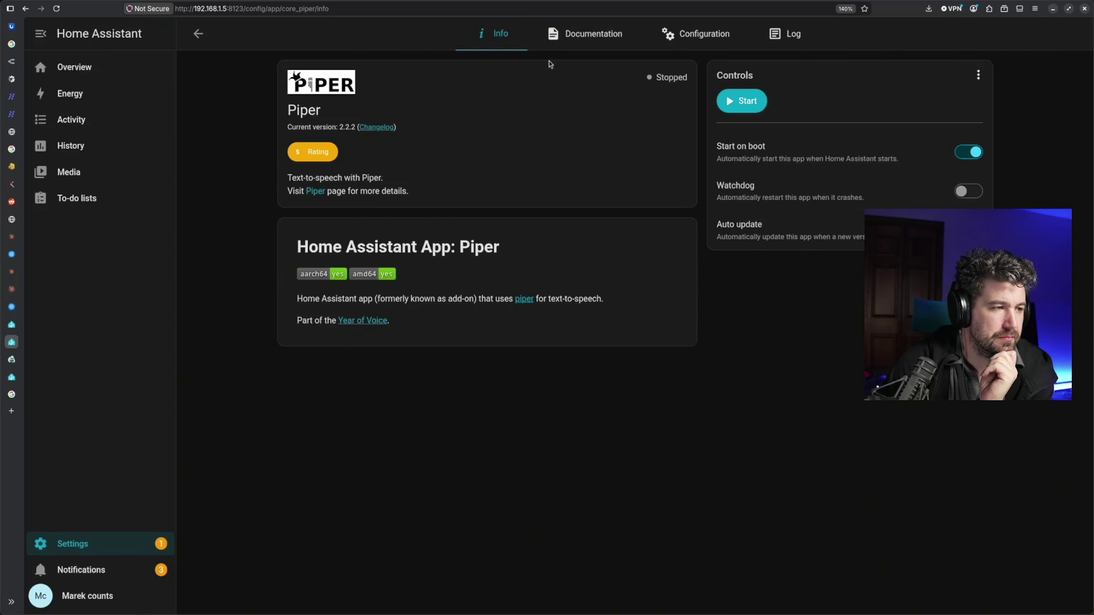
pyautogui.click(732, 112)
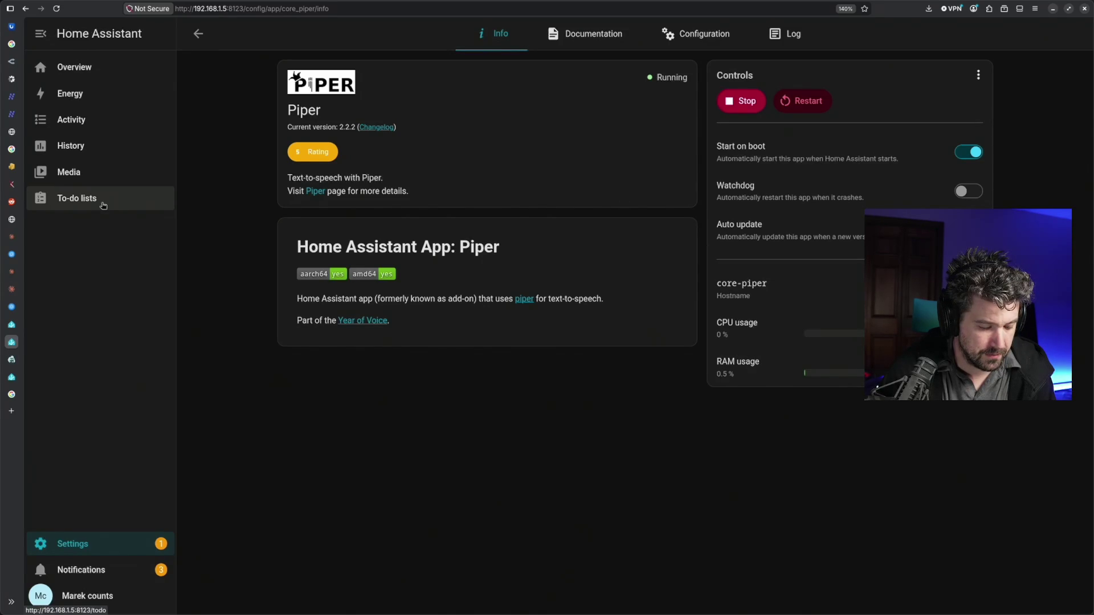
pyautogui.click(198, 34)
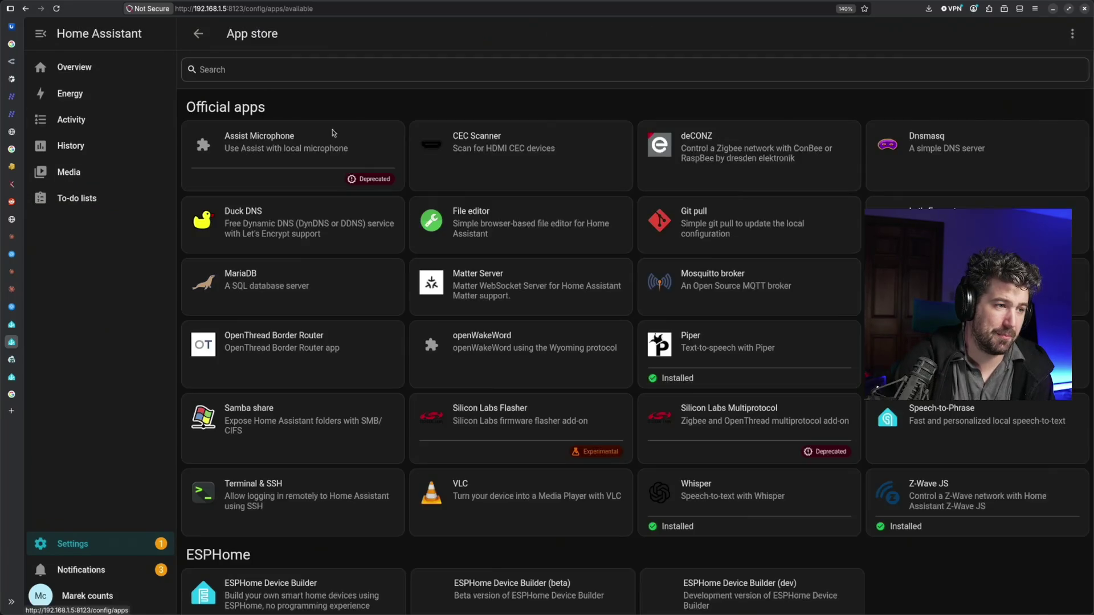
# Search 'wi' to open the Whisper app page and open its project page in a new tab
pyautogui.click(339, 69)
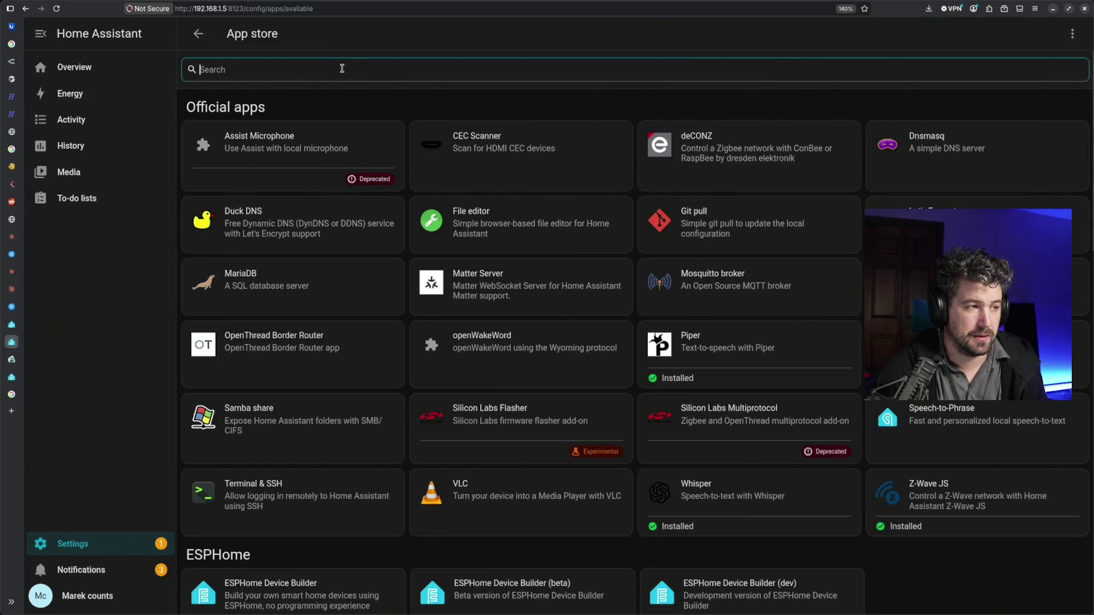
pyautogui.write('wi')
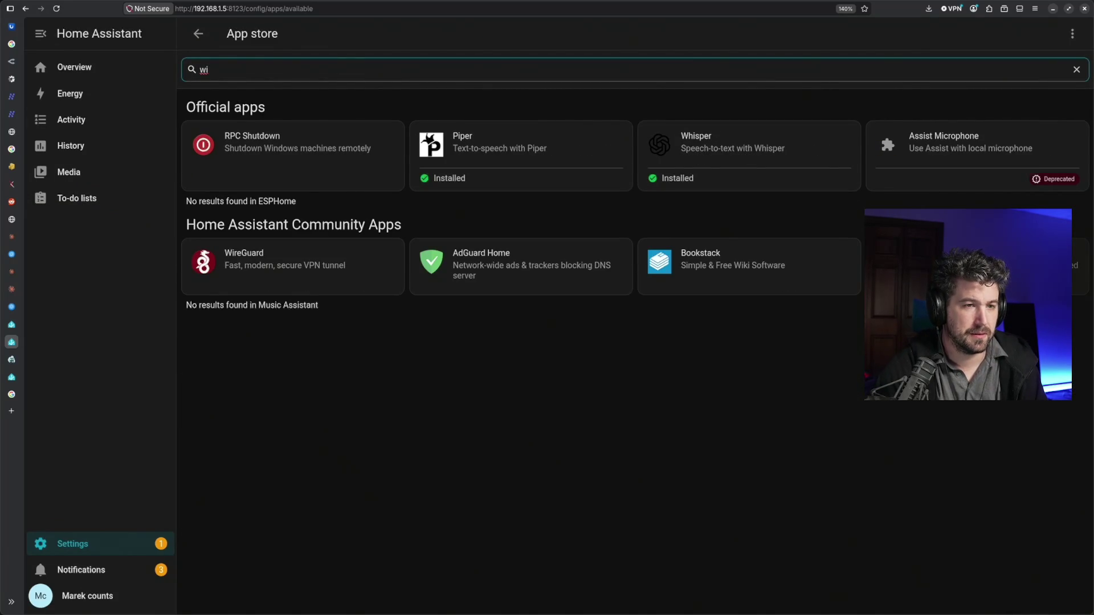
pyautogui.click(707, 161)
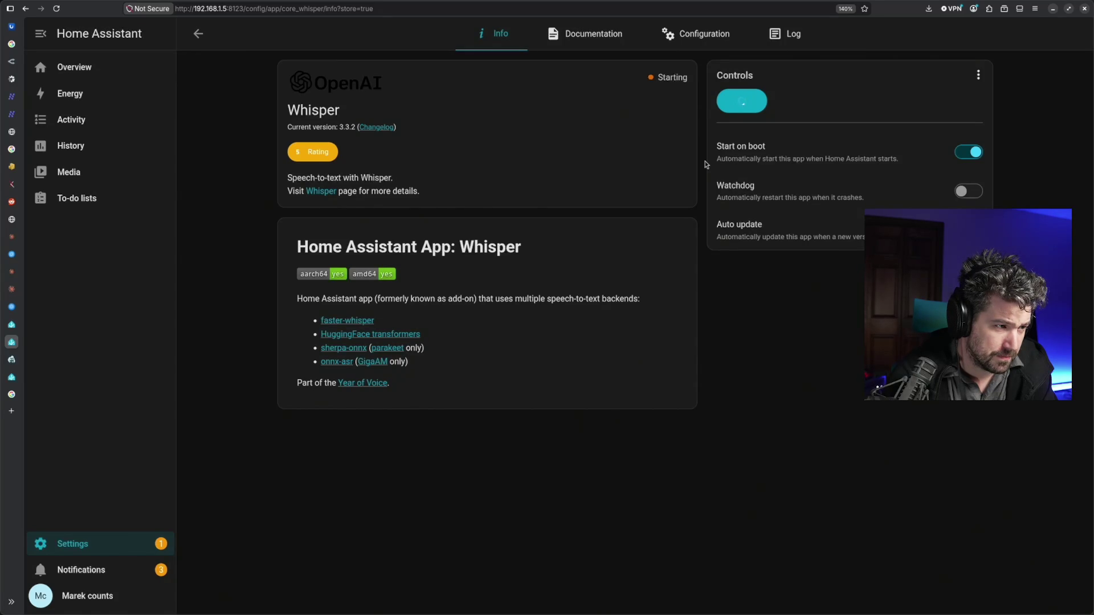
pyautogui.middleClick(329, 197)
# Read the faster-whisper GitHub README from the Whisper add-on, then switch to the Voice getting-started guide
pyautogui.click(11, 359)
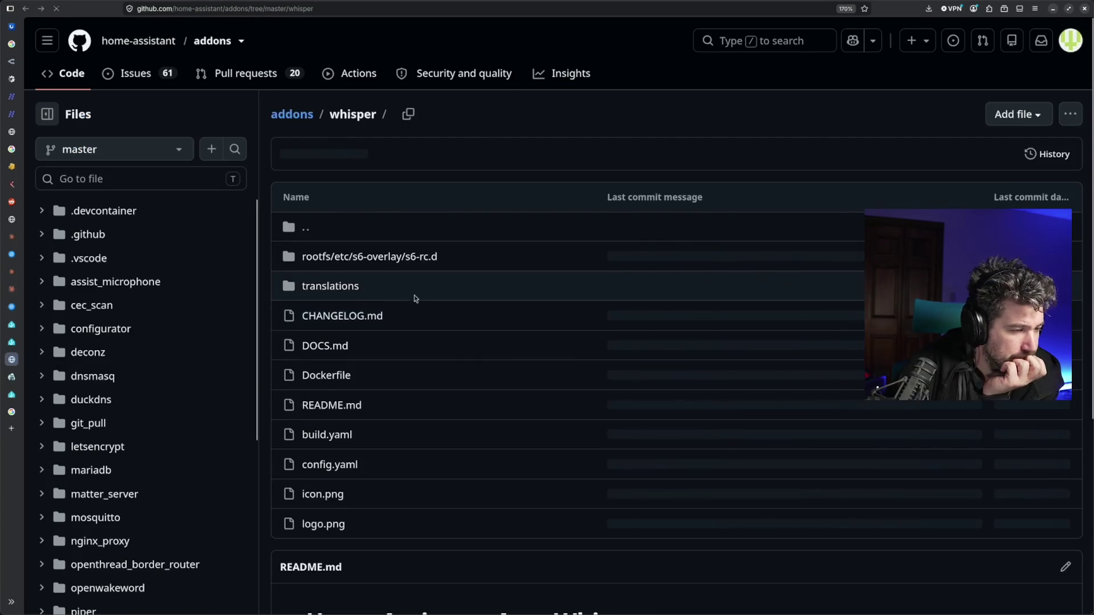
pyautogui.scroll(-3, 411, 304)
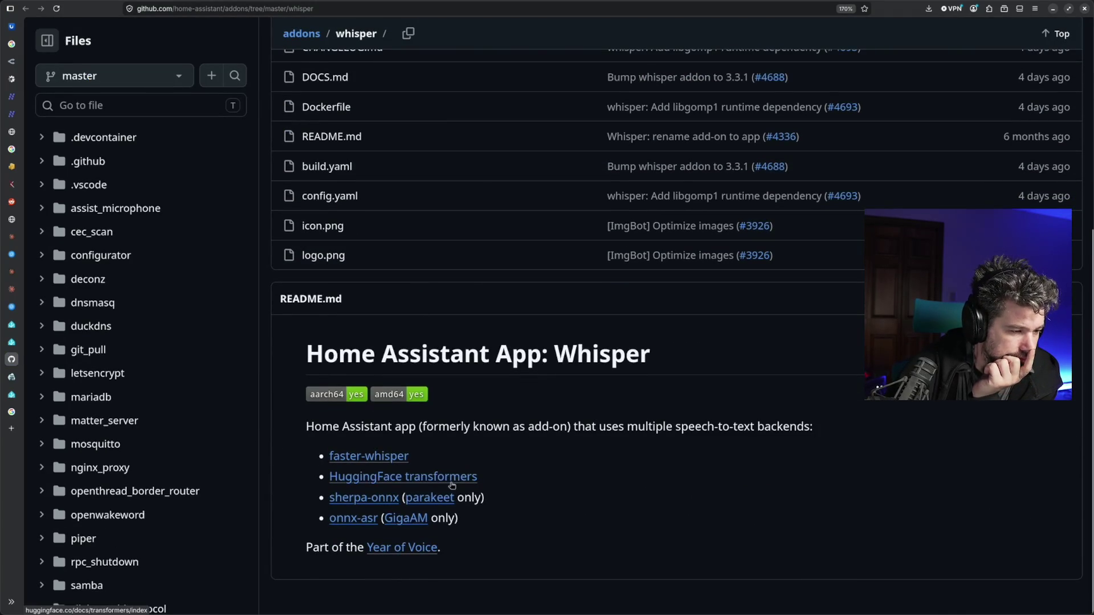
pyautogui.click(387, 460)
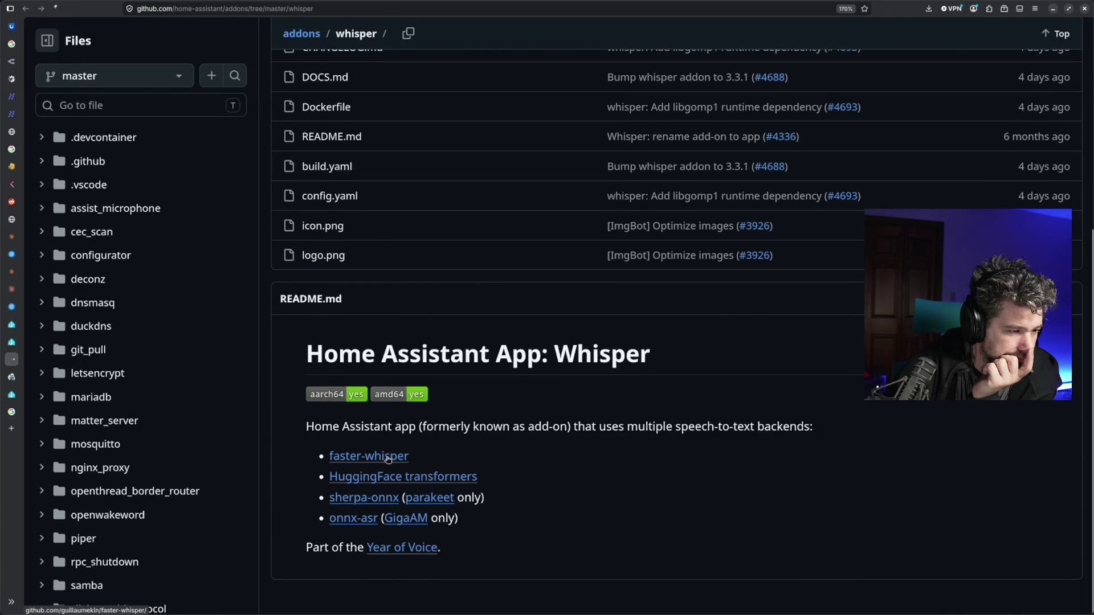
pyautogui.scroll(-10, 389, 459)
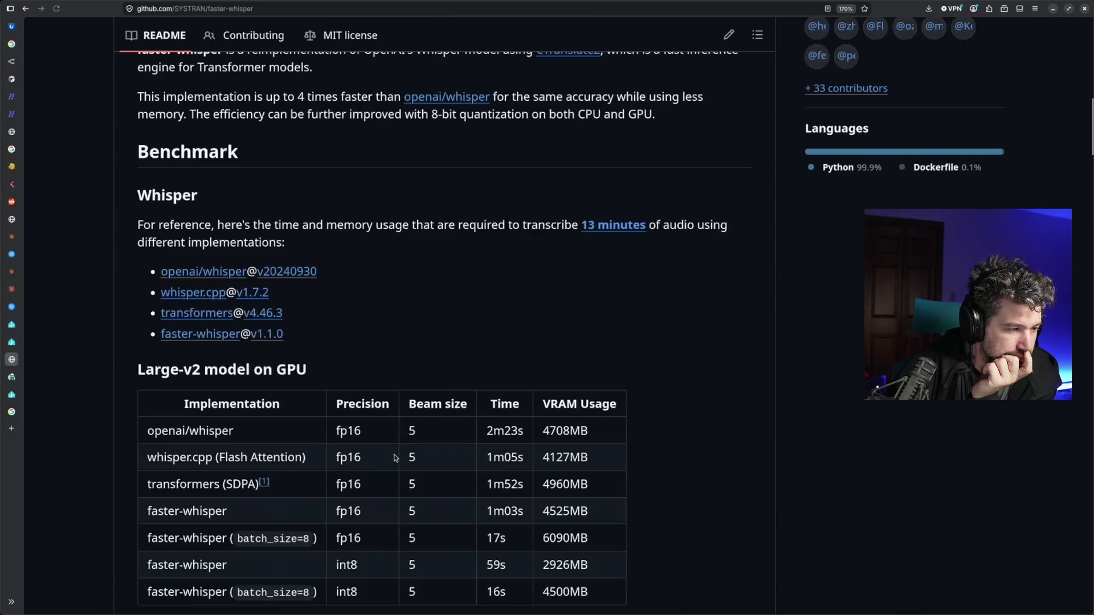
pyautogui.scroll(3, 395, 458)
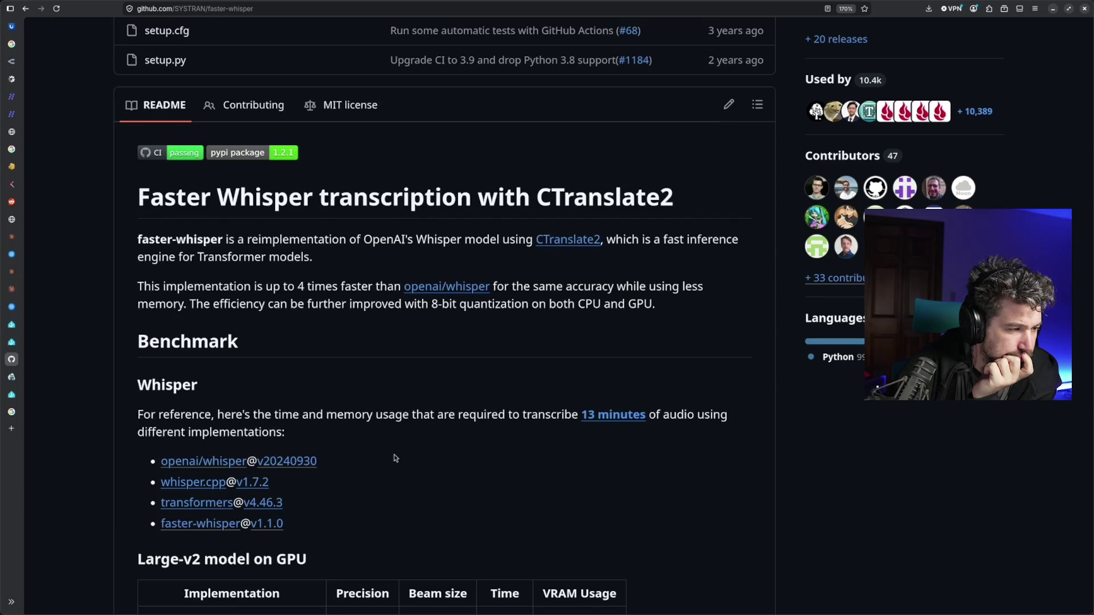
pyautogui.scroll(-2, 394, 458)
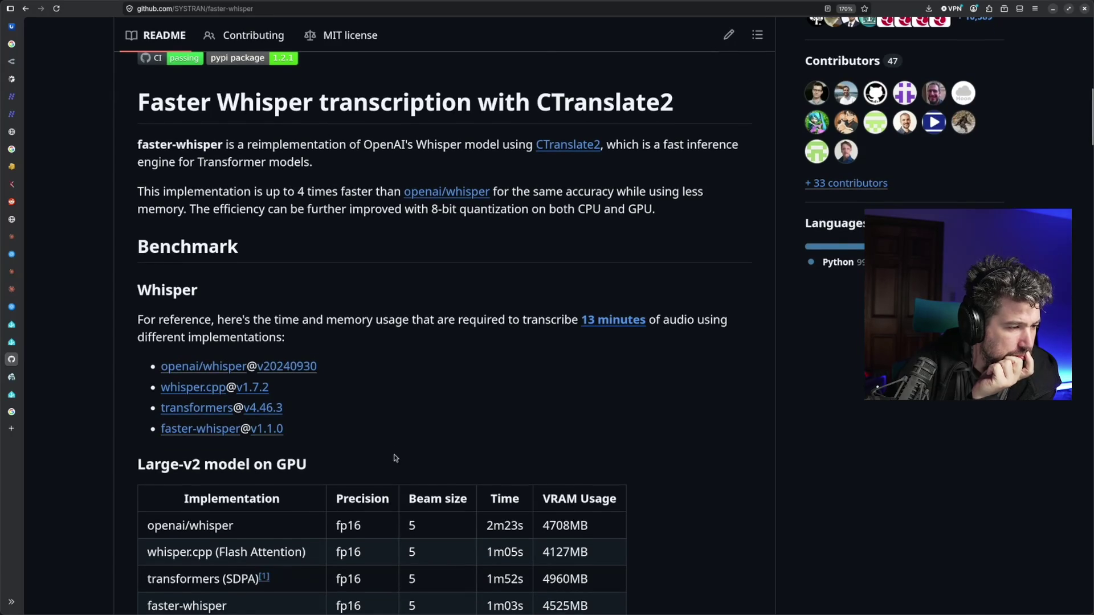
pyautogui.scroll(-2, 394, 459)
pyautogui.scroll(-3, 394, 459)
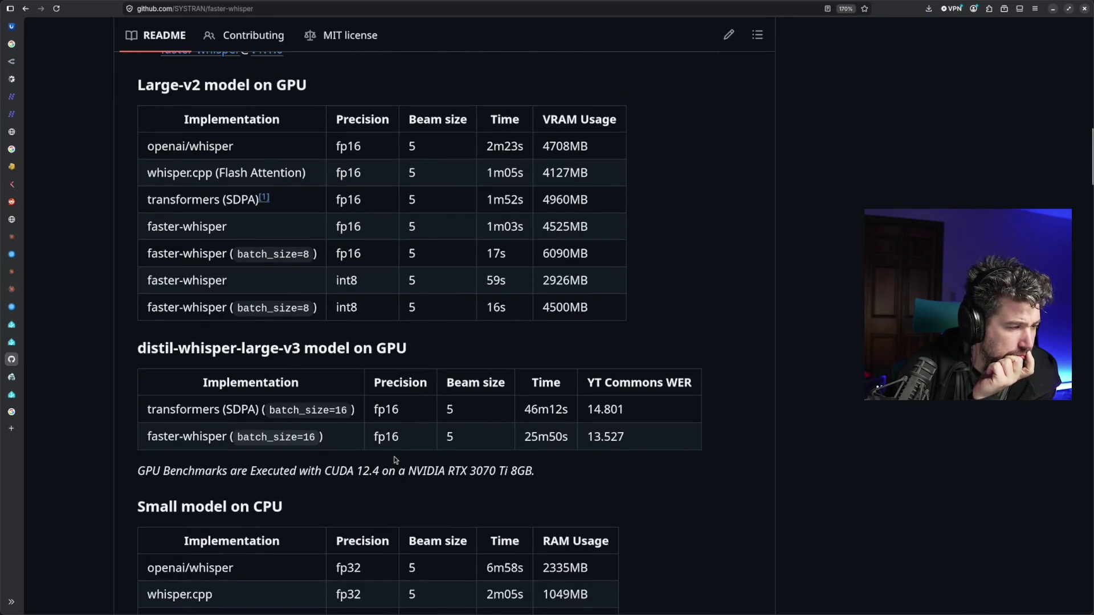
pyautogui.scroll(-1, 394, 459)
pyautogui.scroll(-3, 394, 461)
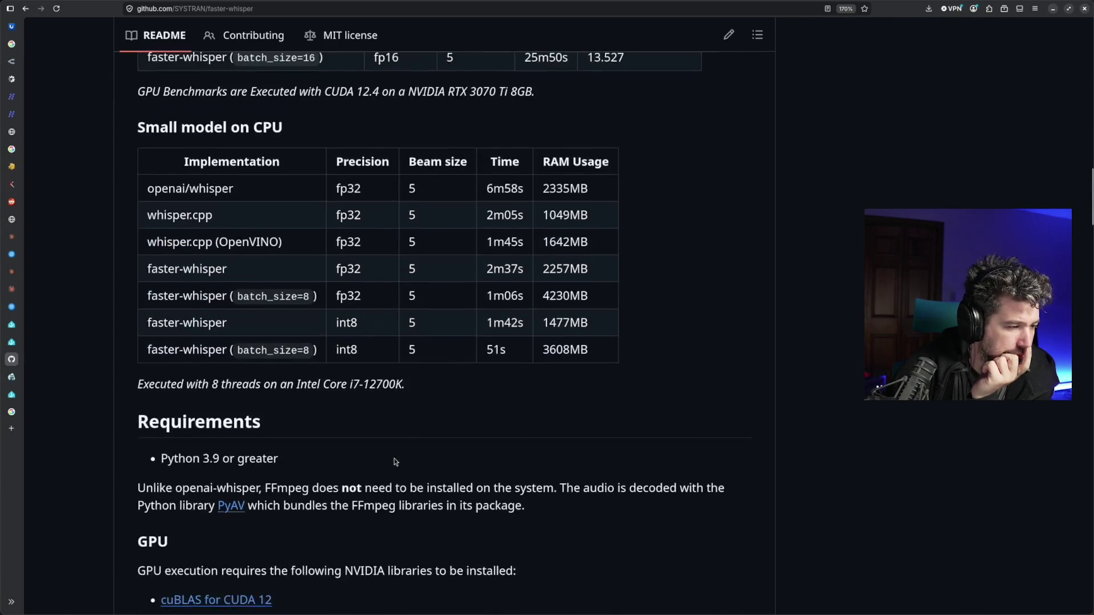
pyautogui.scroll(-1, 394, 461)
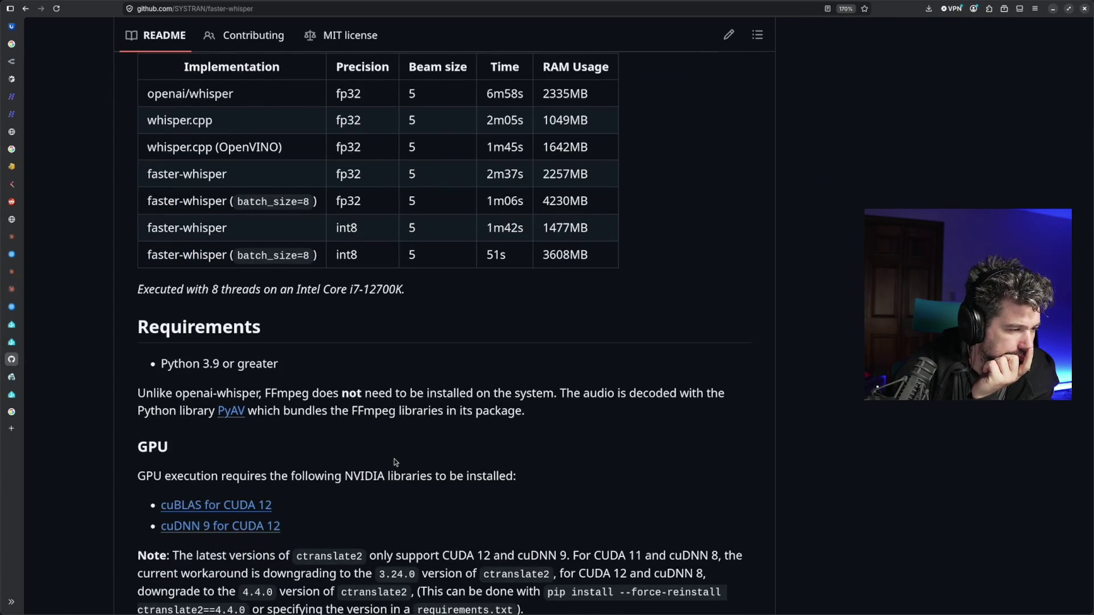
pyautogui.scroll(-1, 394, 463)
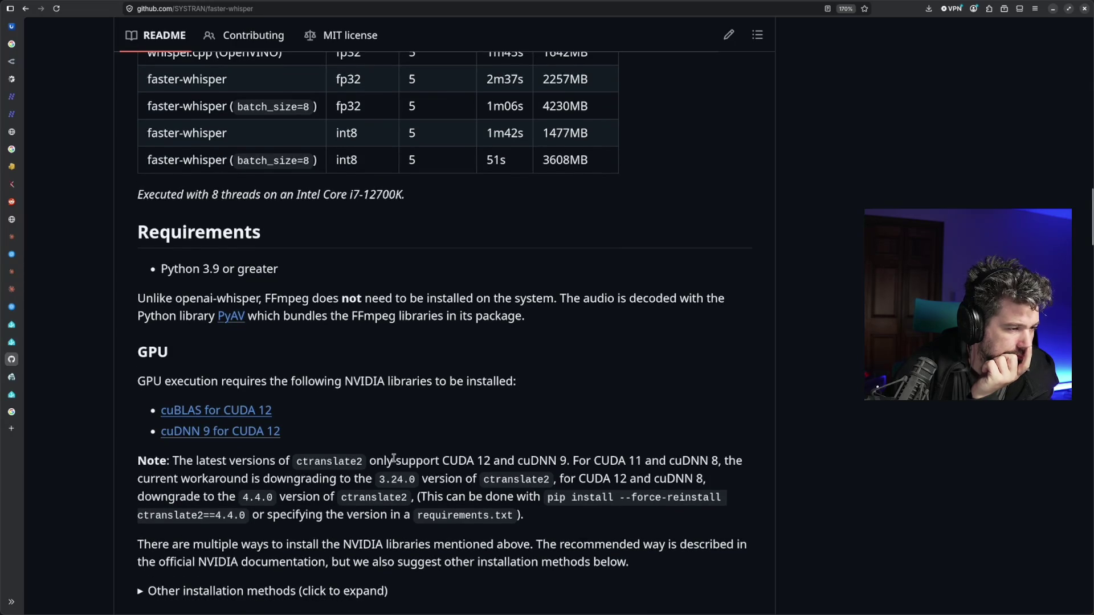
pyautogui.scroll(-1, 394, 460)
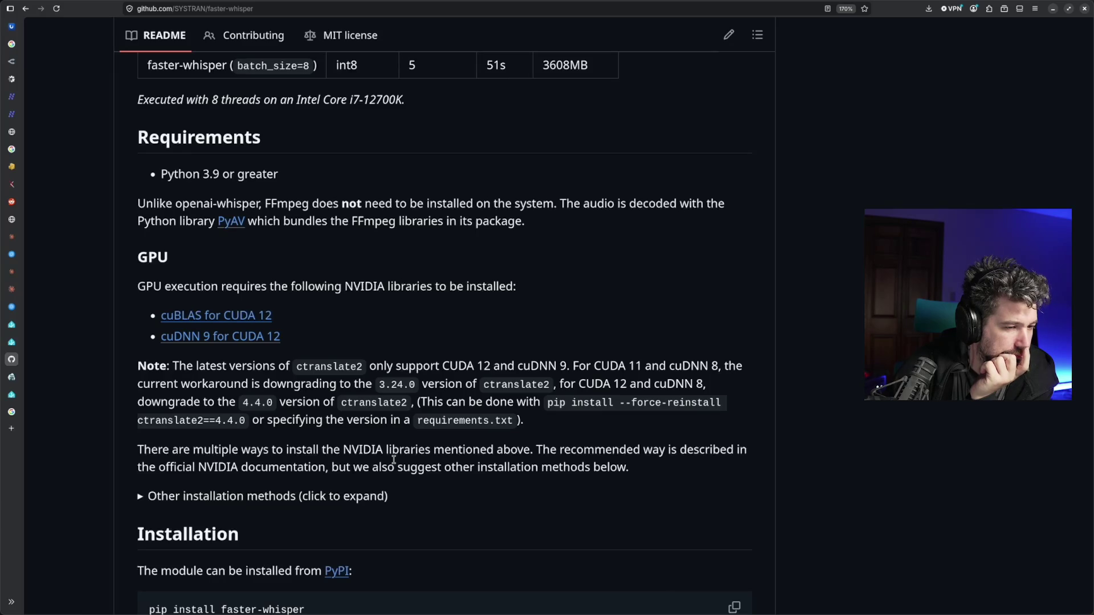
pyautogui.scroll(-1, 394, 459)
pyautogui.scroll(-1, 395, 461)
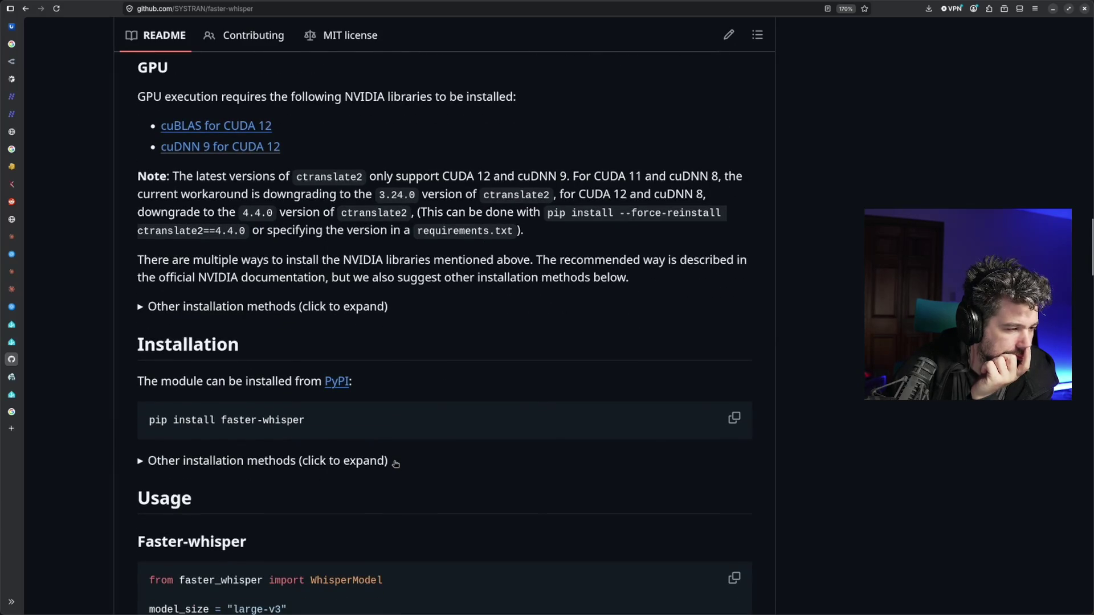
pyautogui.scroll(-1, 394, 463)
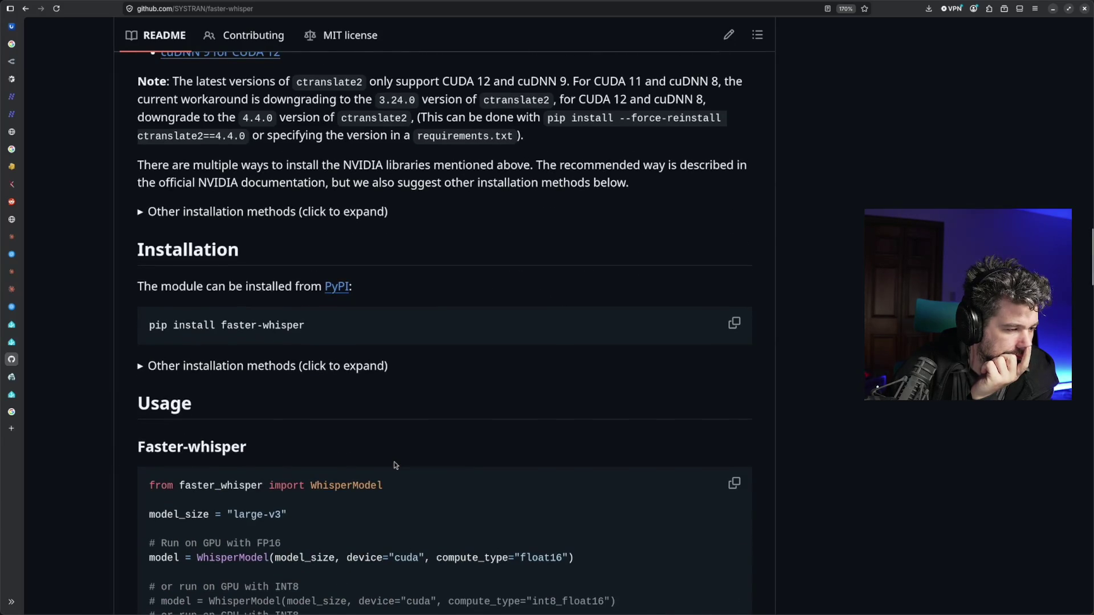
pyautogui.scroll(-2, 394, 466)
pyautogui.scroll(-1, 394, 465)
pyautogui.scroll(-3, 394, 463)
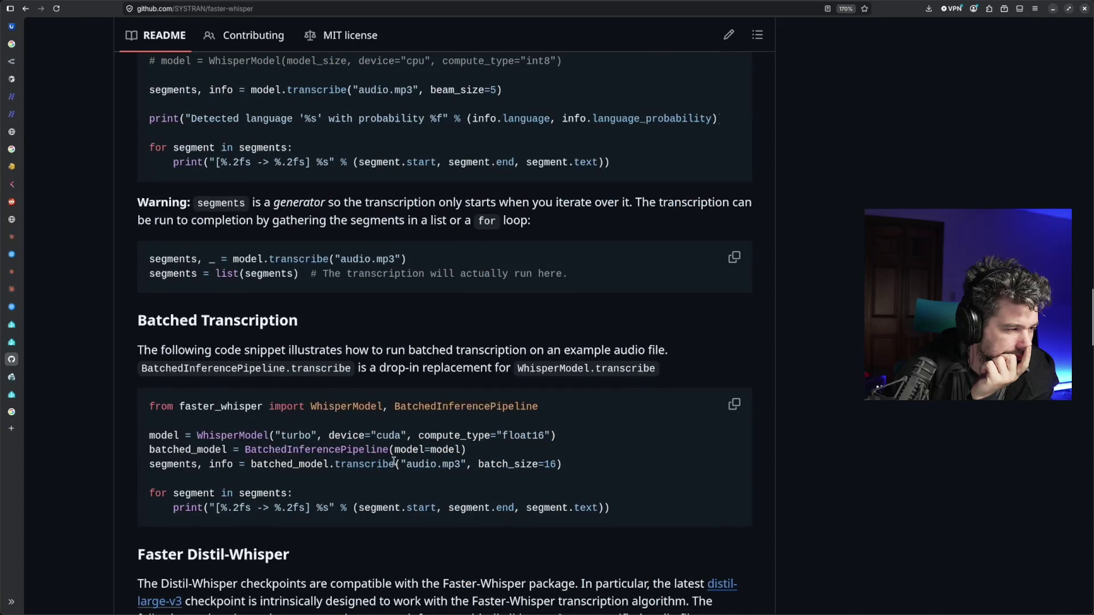
pyautogui.scroll(-3, 394, 462)
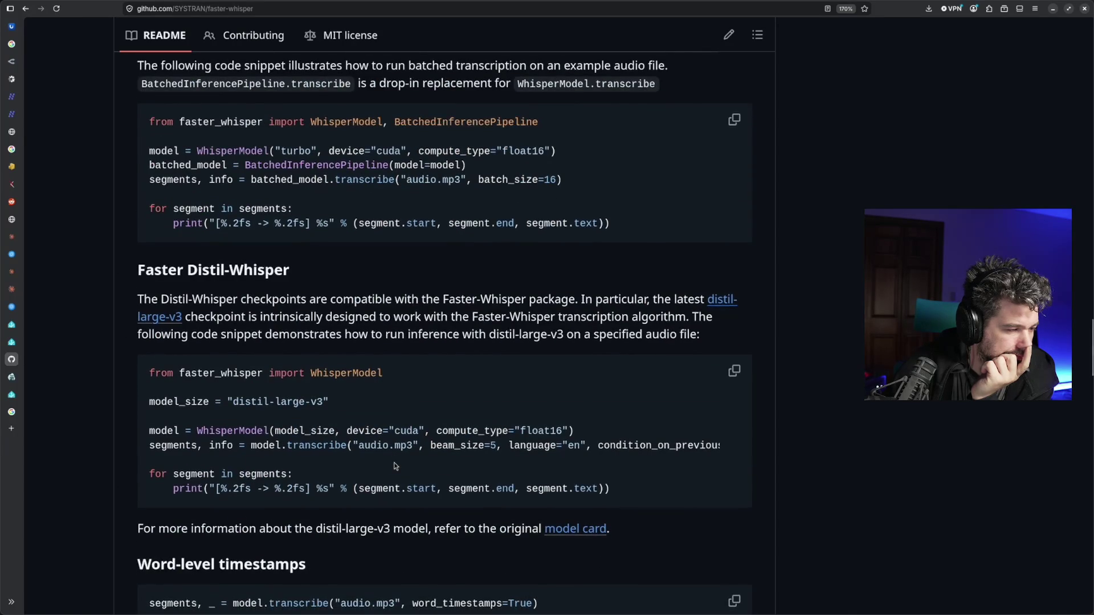
pyautogui.scroll(-3, 393, 465)
pyautogui.scroll(-4, 395, 464)
pyautogui.scroll(-3, 394, 461)
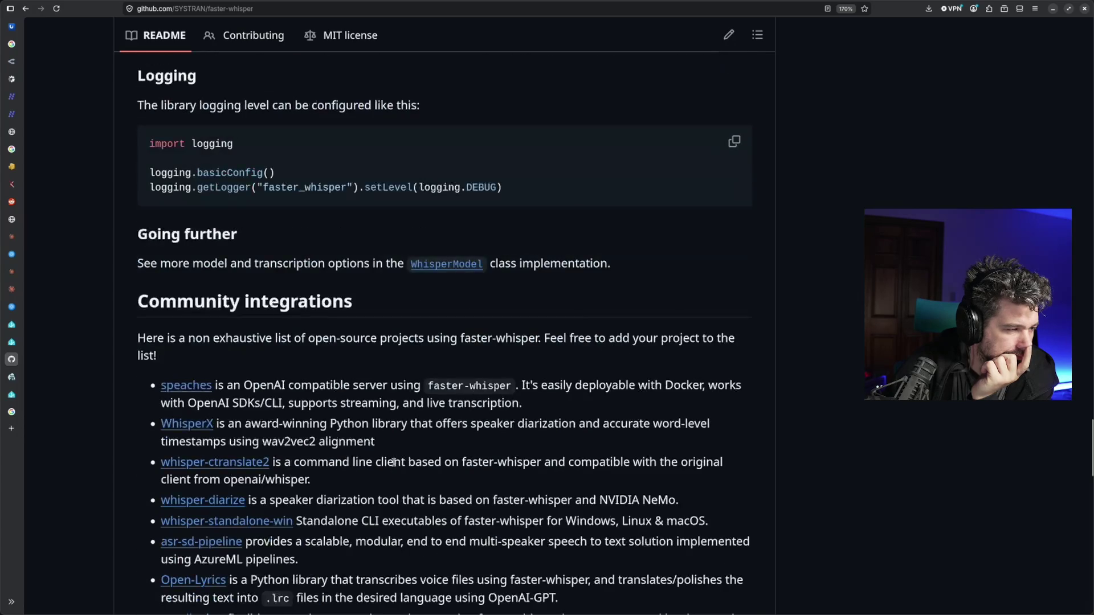
pyautogui.scroll(-4, 395, 463)
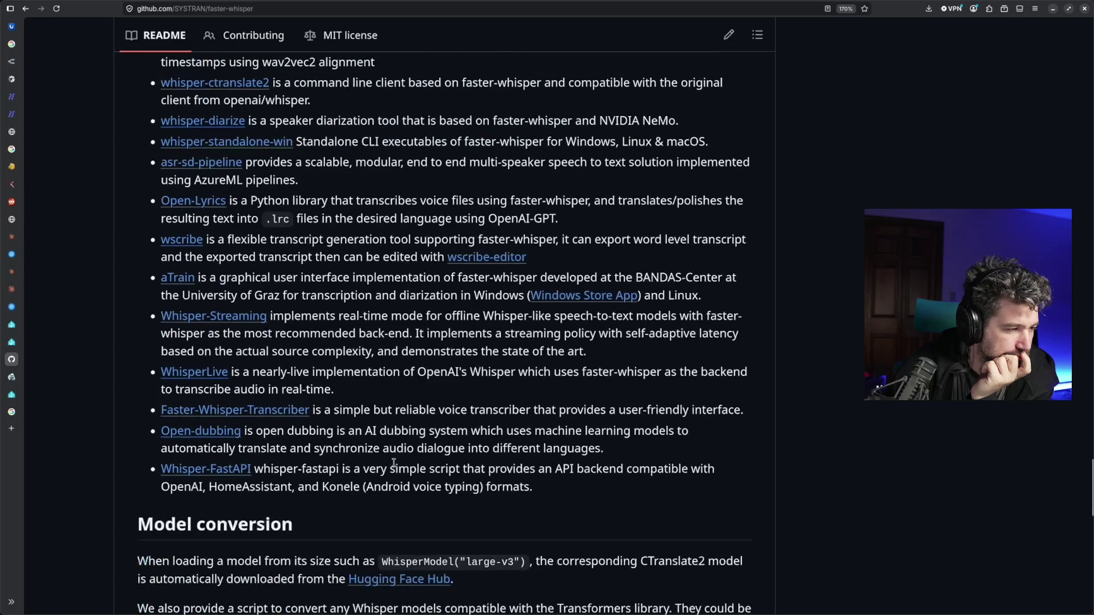
pyautogui.scroll(-3, 394, 463)
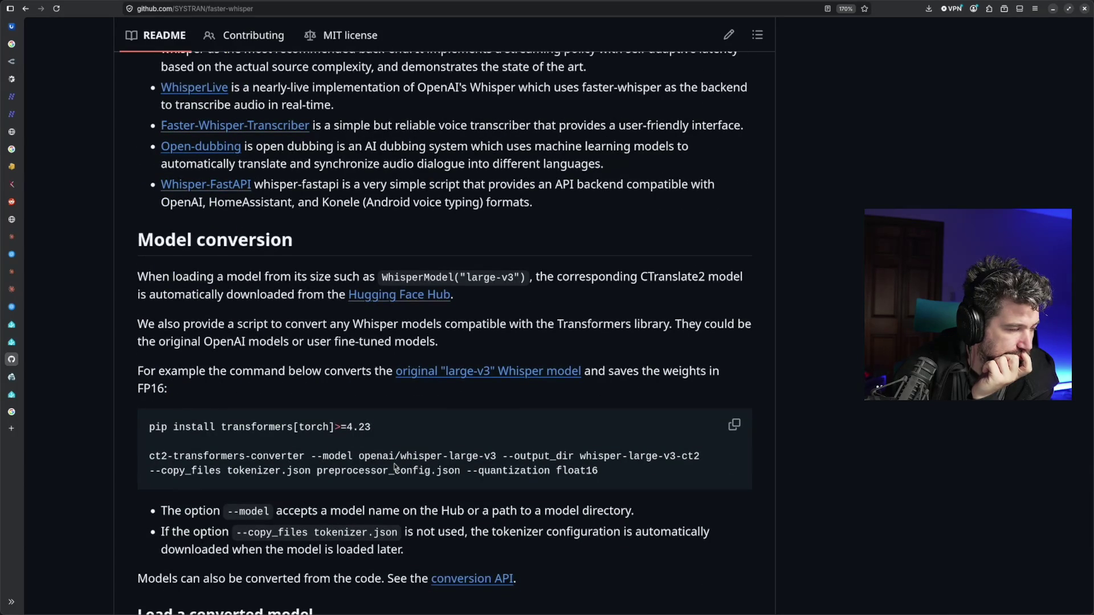
pyautogui.scroll(-2, 395, 466)
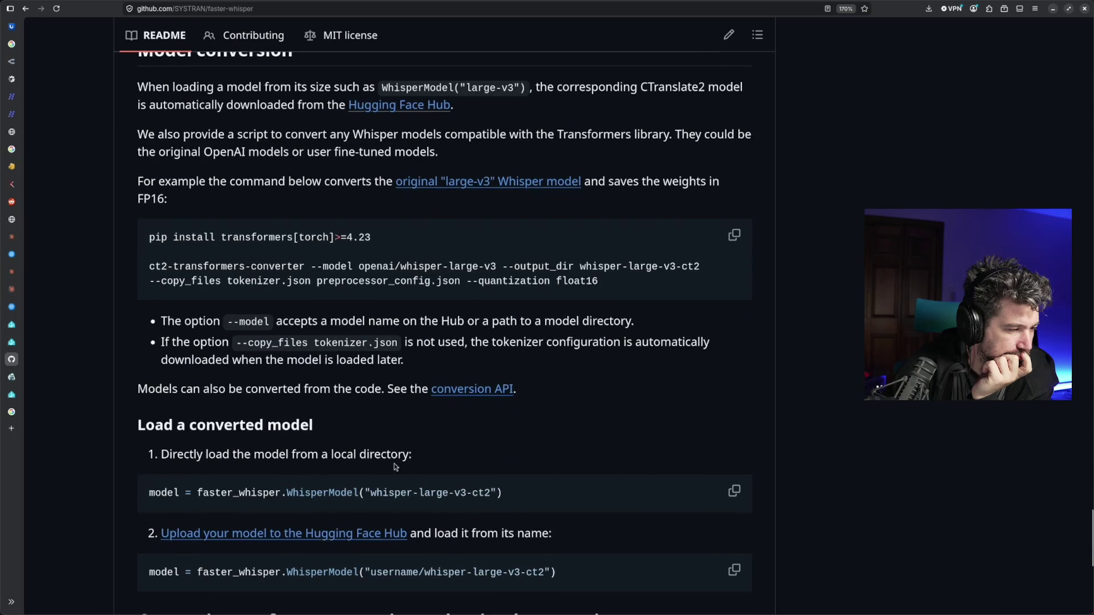
pyautogui.scroll(-1, 394, 466)
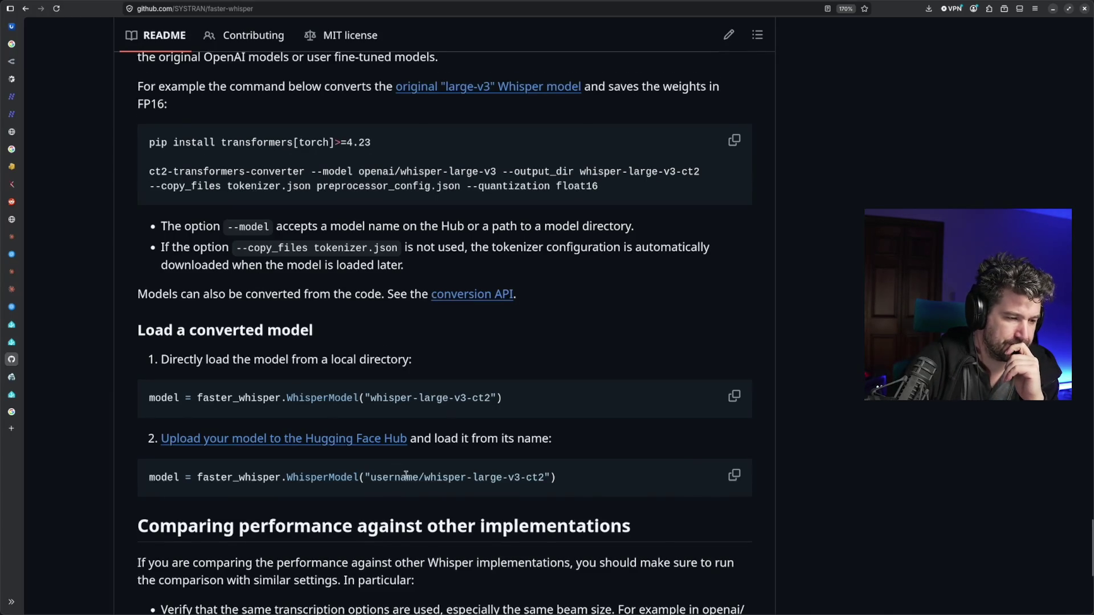
pyautogui.scroll(-5, 395, 467)
pyautogui.scroll(10, 432, 489)
pyautogui.scroll(10, 432, 488)
pyautogui.scroll(10, 432, 488)
pyautogui.scroll(10, 432, 488)
pyautogui.scroll(10, 432, 488)
pyautogui.scroll(10, 432, 488)
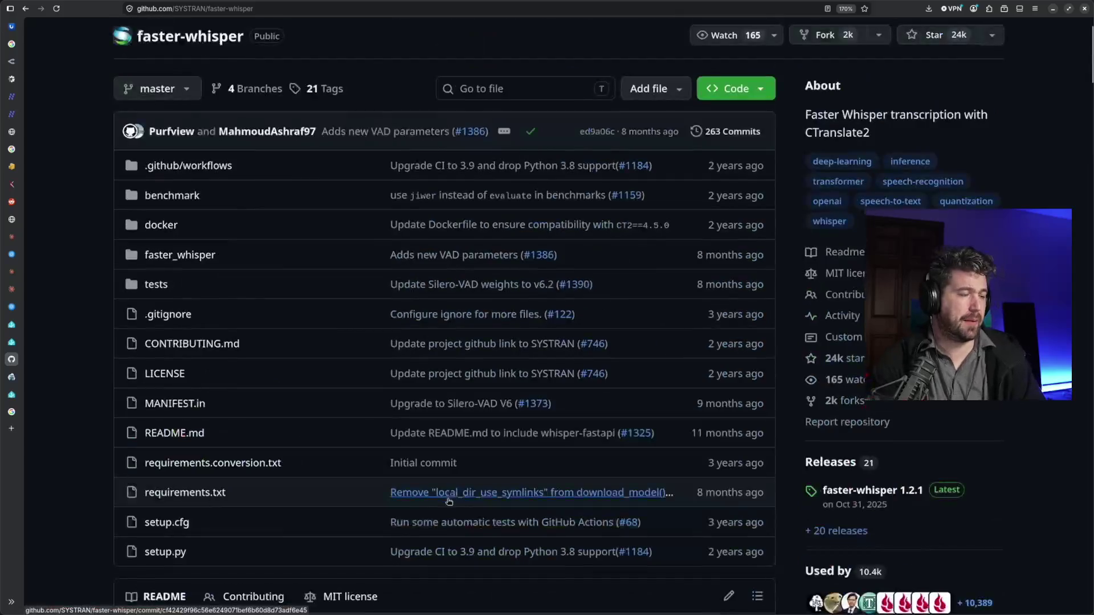
pyautogui.scroll(3, 451, 485)
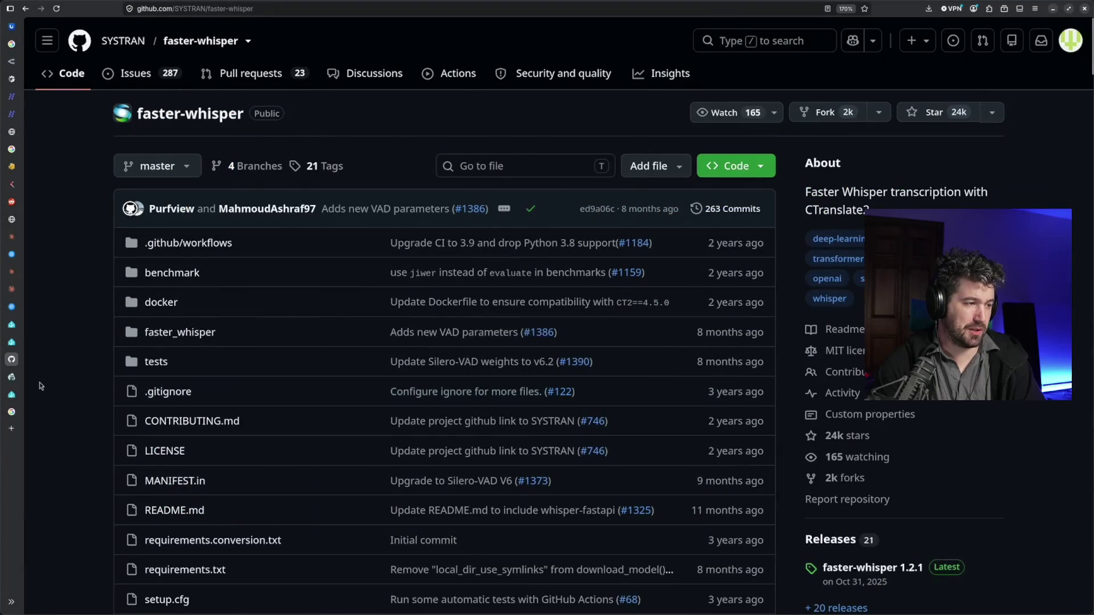
pyautogui.click(52, 377)
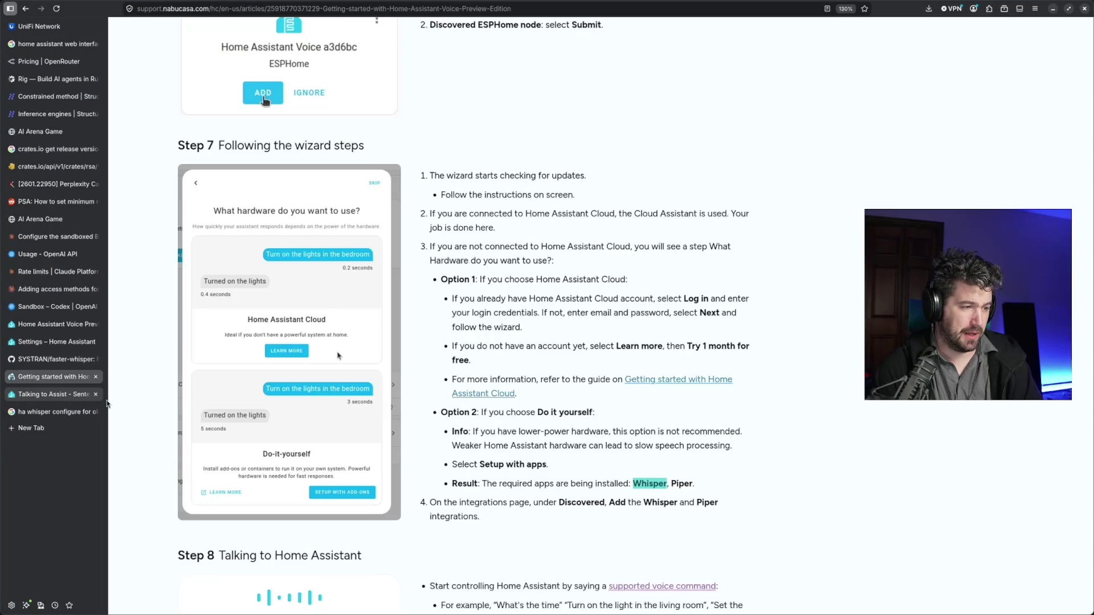
pyautogui.scroll(-4, 442, 363)
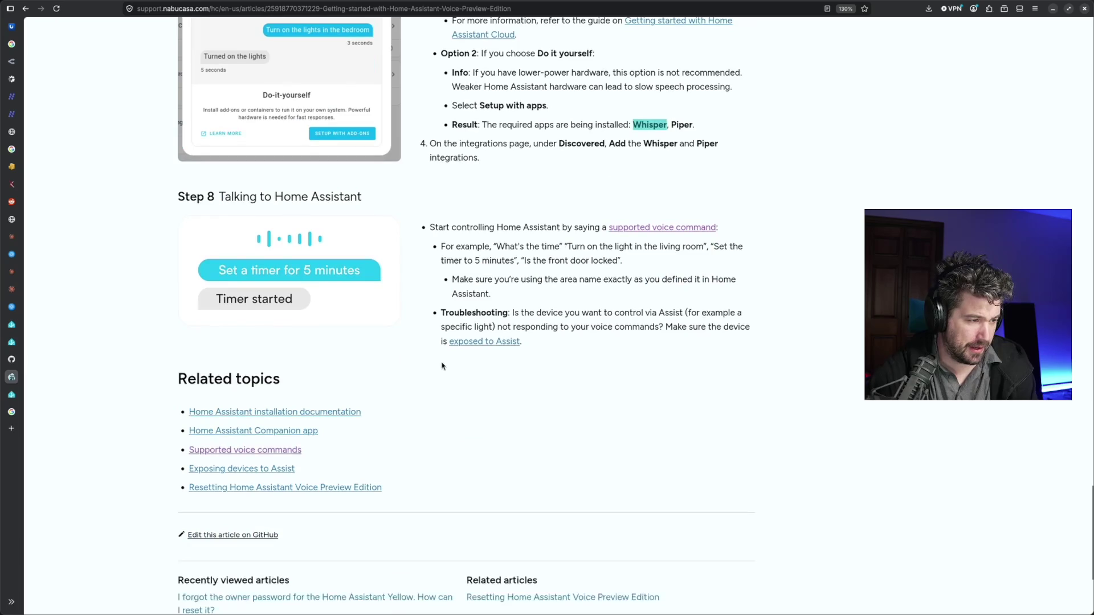
pyautogui.scroll(2, 441, 363)
pyautogui.scroll(2, 384, 359)
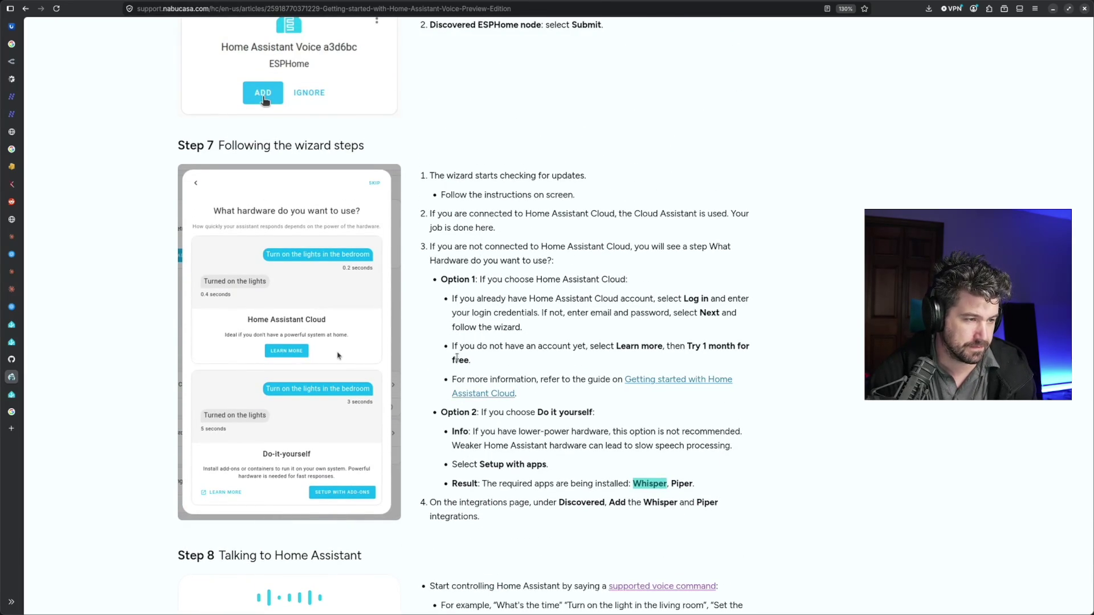
pyautogui.scroll(-3, 462, 363)
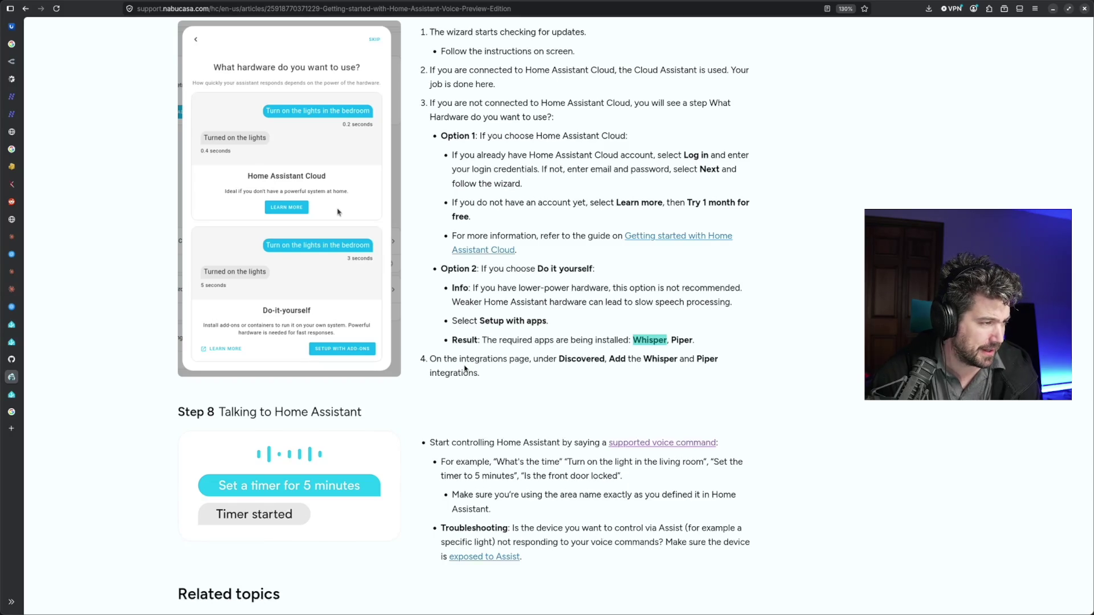
# After reading Steps 7 and 8 of the Nabu Casa guide, bring up the open tabs list
pyautogui.click(26, 361)
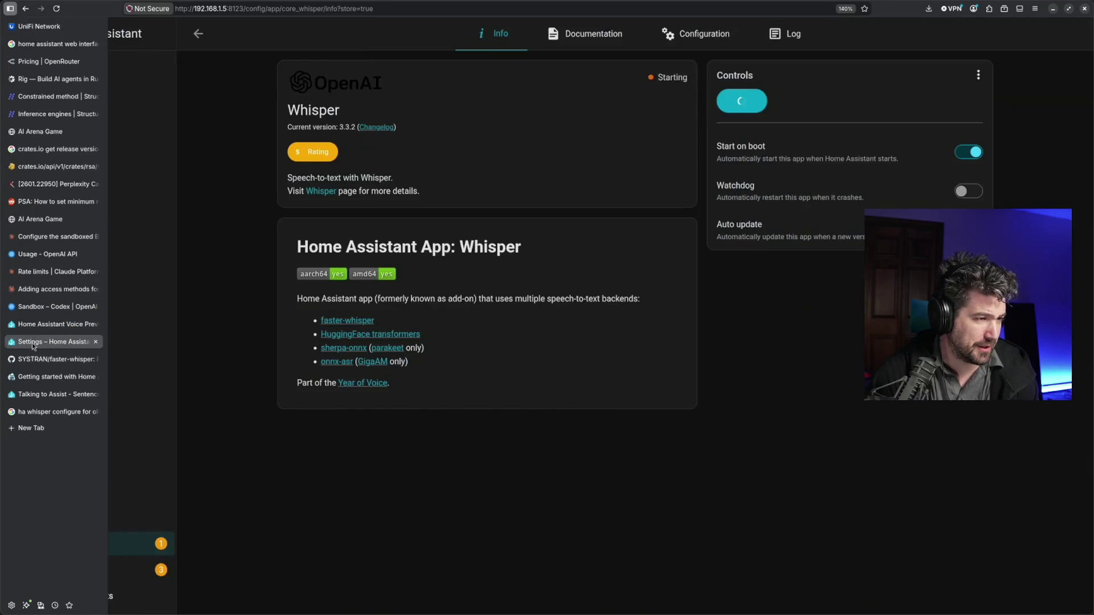
# Browse History, Activity and Energy in Home Assistant, then open the Office area from the Overview
pyautogui.click(37, 326)
pyautogui.click(43, 342)
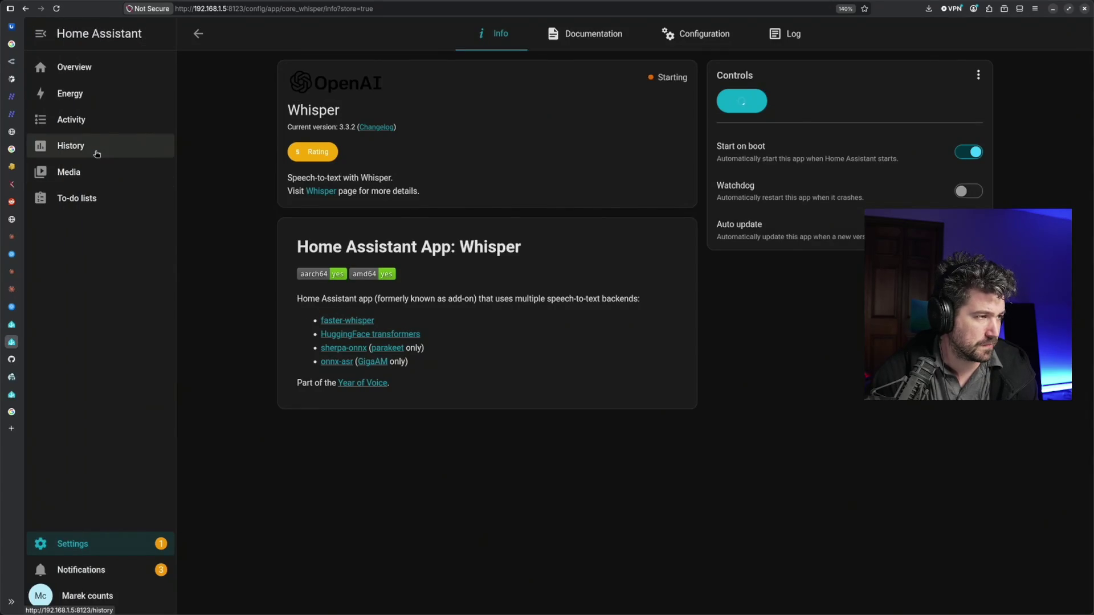
pyautogui.click(99, 146)
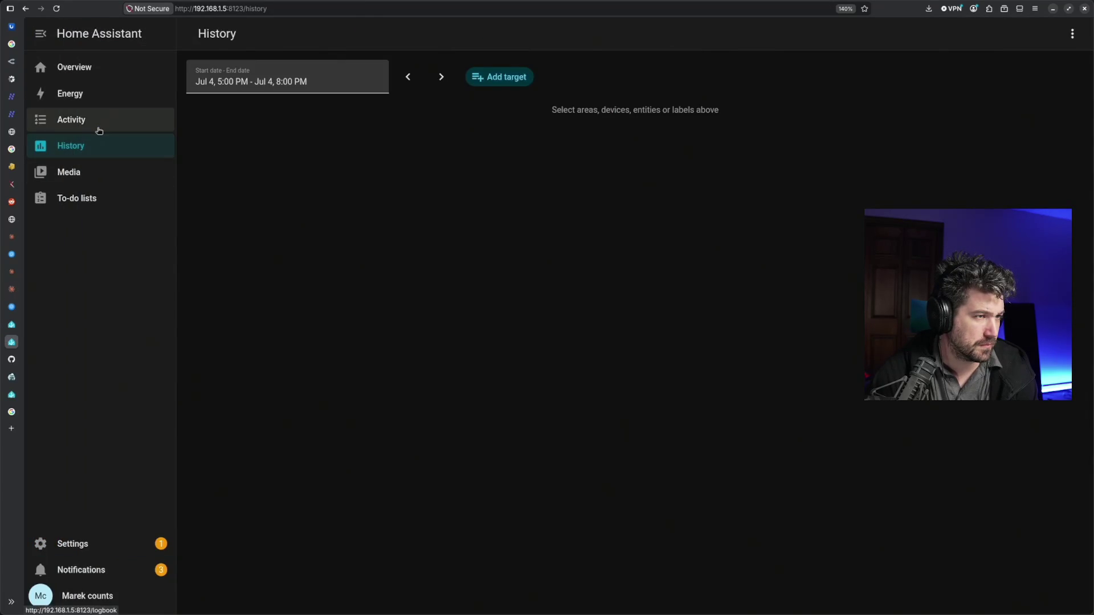
pyautogui.click(100, 129)
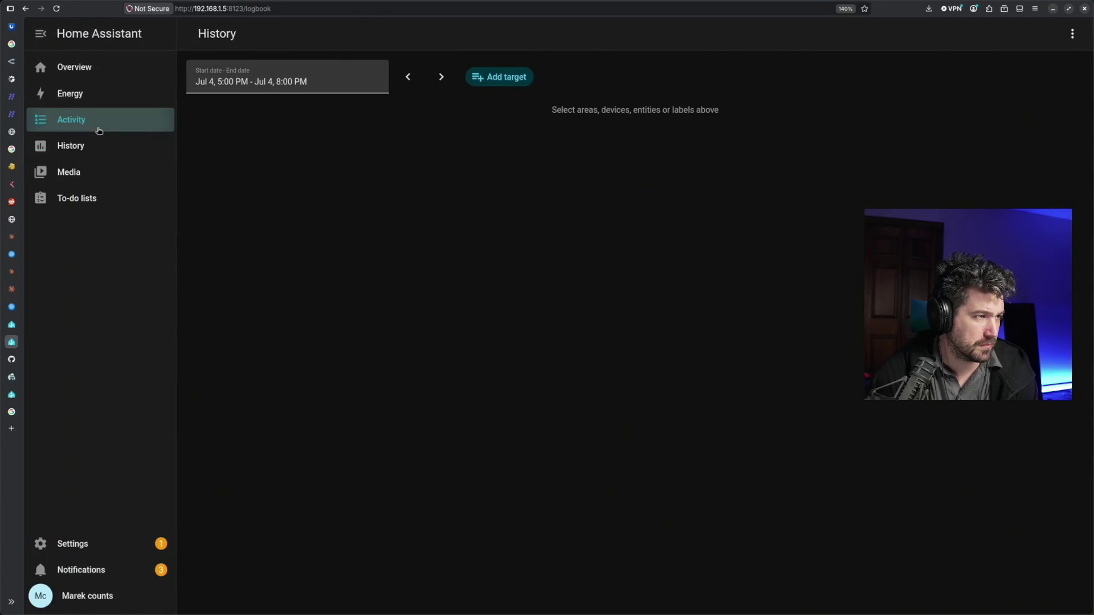
pyautogui.click(100, 94)
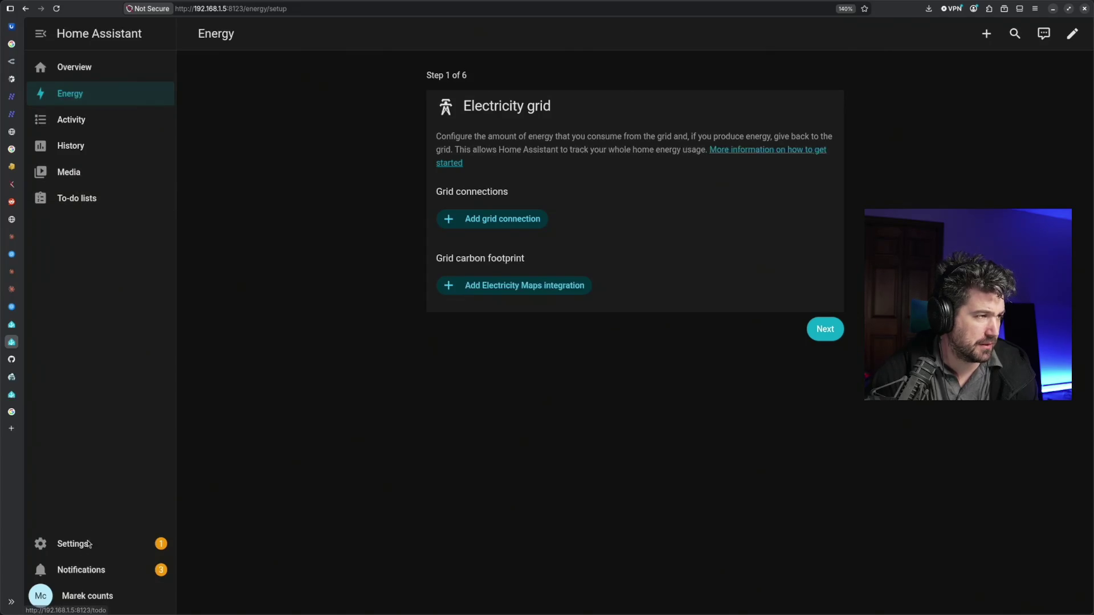
pyautogui.click(86, 67)
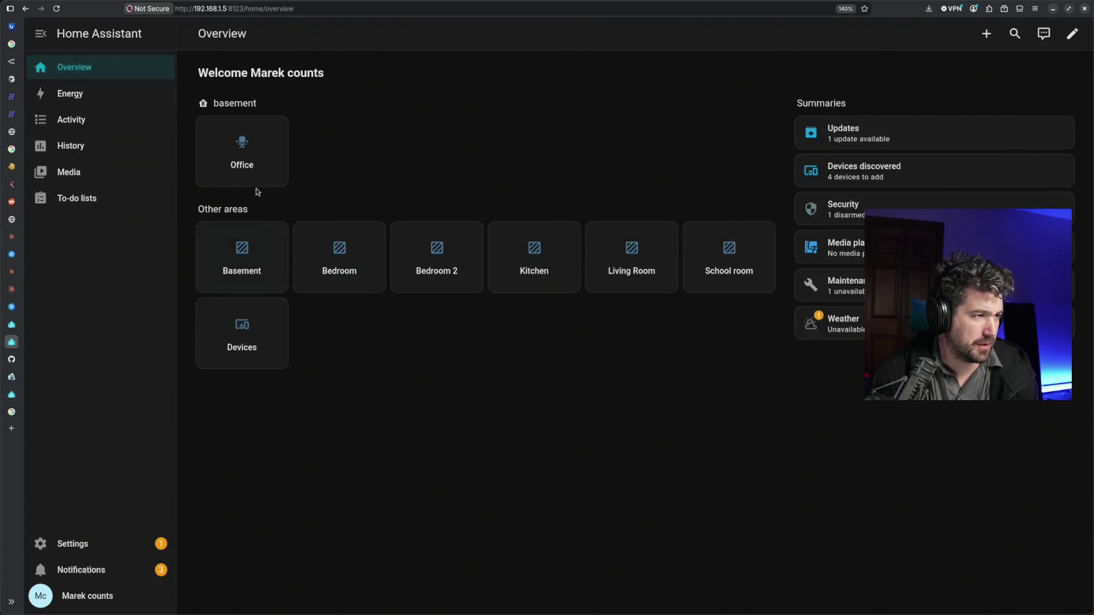
pyautogui.click(250, 155)
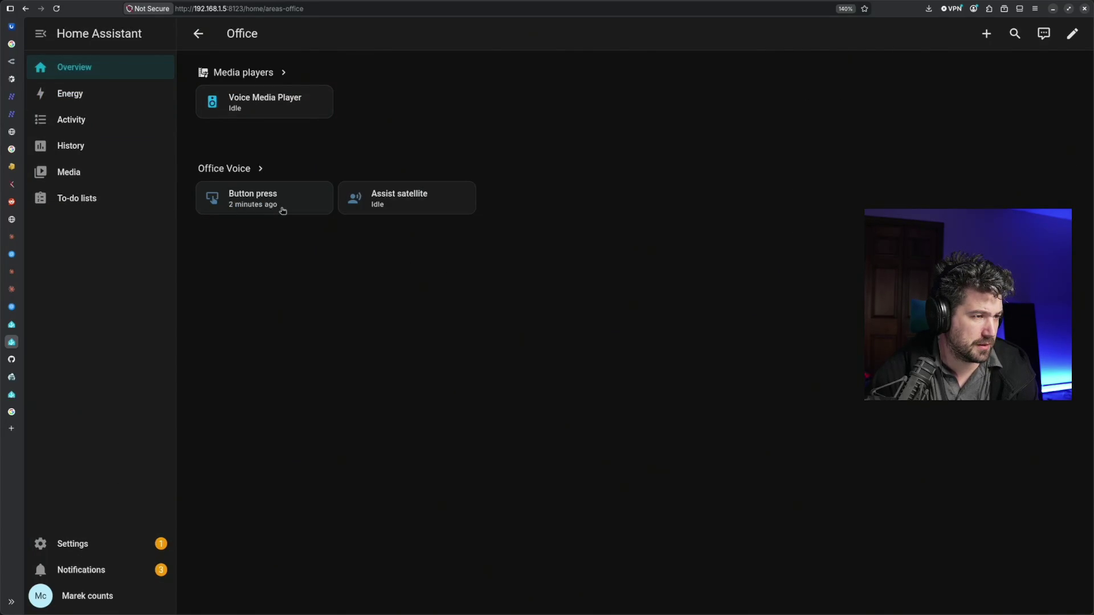
# Review the Office Assist satellite's details and entity settings, then return to the Nabu Casa guide
pyautogui.click(406, 208)
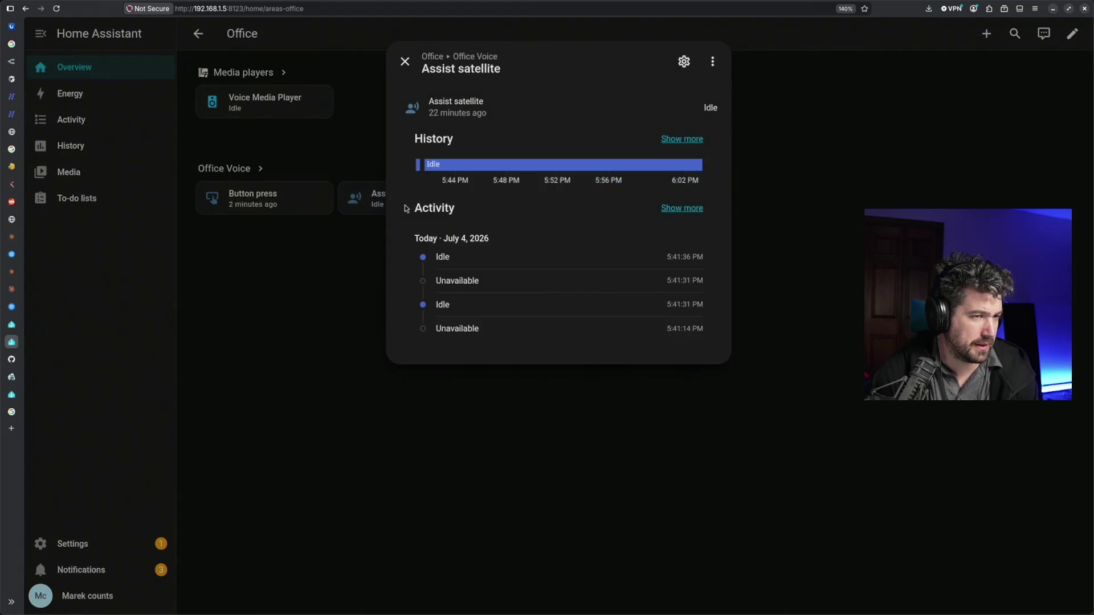
pyautogui.click(682, 63)
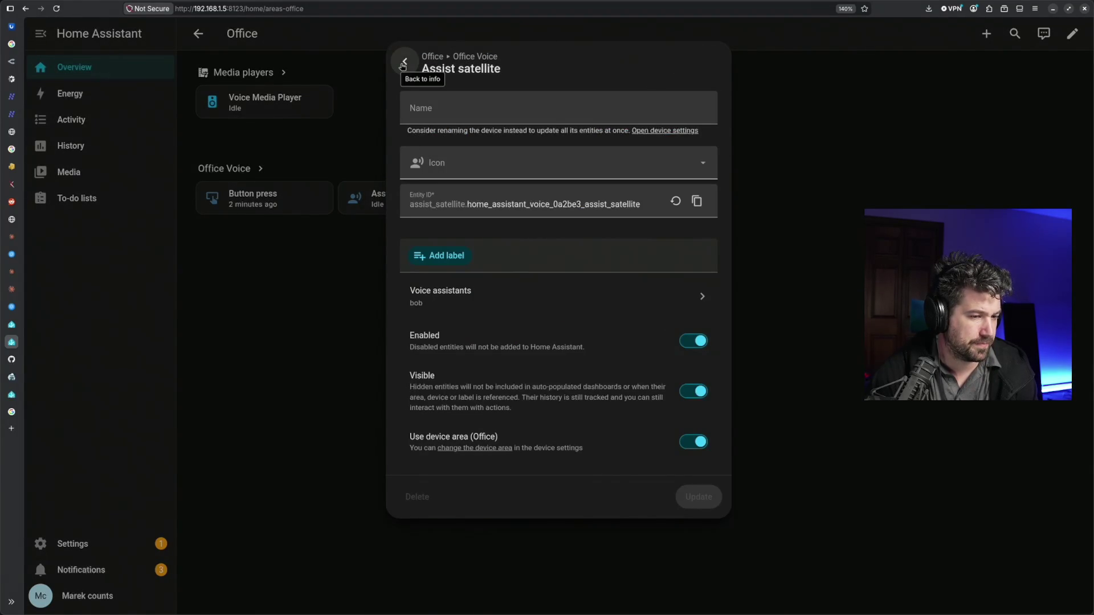
pyautogui.click(403, 63)
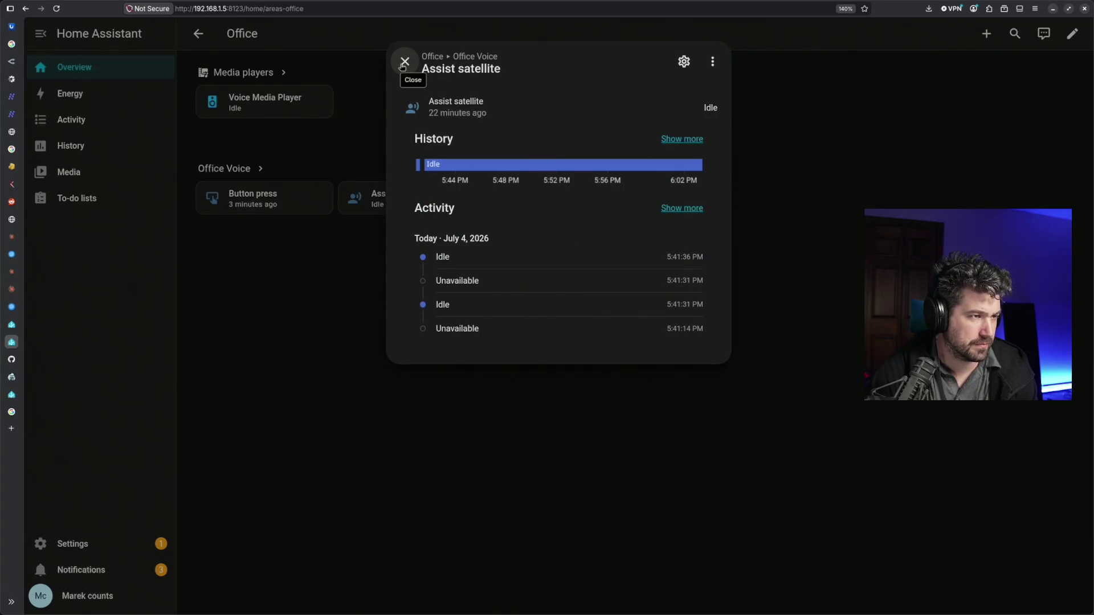
pyautogui.click(404, 63)
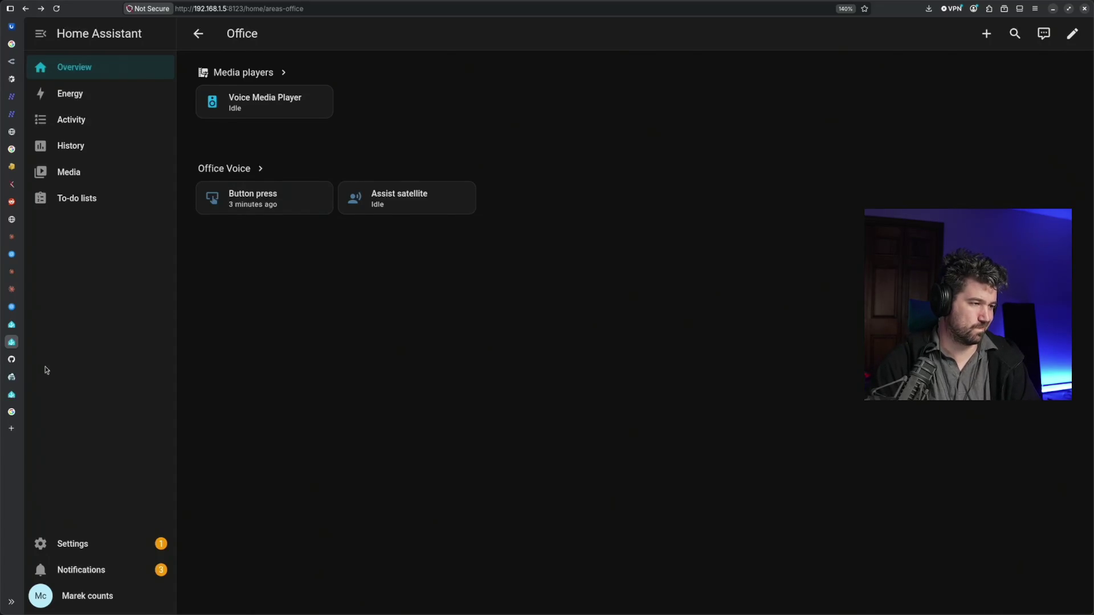
pyautogui.click(11, 359)
pyautogui.click(13, 376)
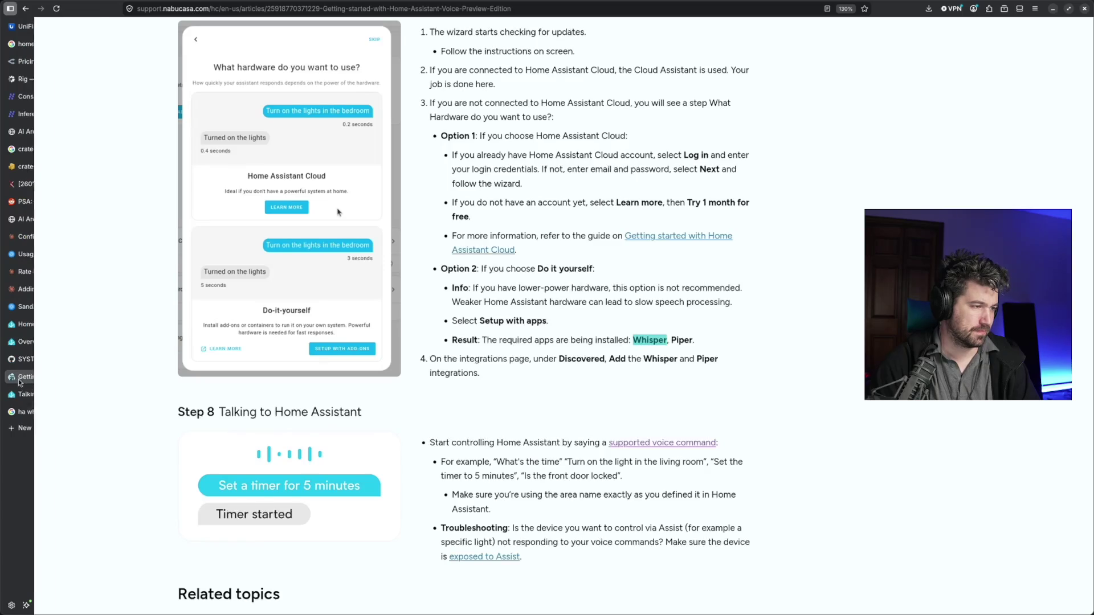
# Review the AI Overview sentence on tying Whisper and Ollama together in the search tab
pyautogui.click(43, 481)
pyautogui.scroll(-4, 260, 344)
pyautogui.scroll(-2, 259, 344)
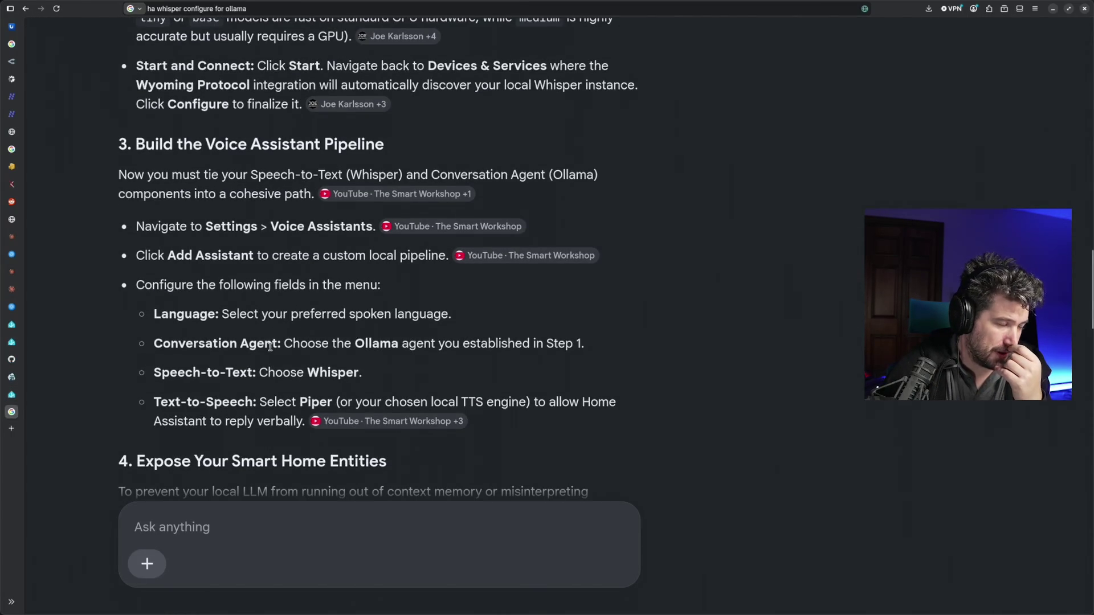
pyautogui.scroll(2, 269, 346)
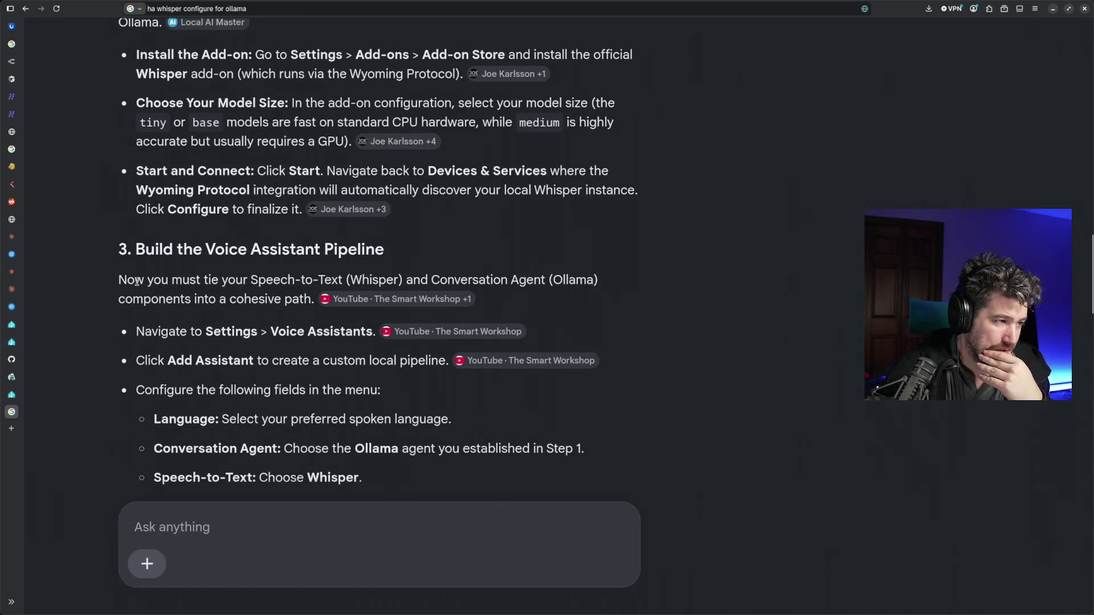
pyautogui.moveTo(118, 280); pyautogui.dragTo(440, 279)
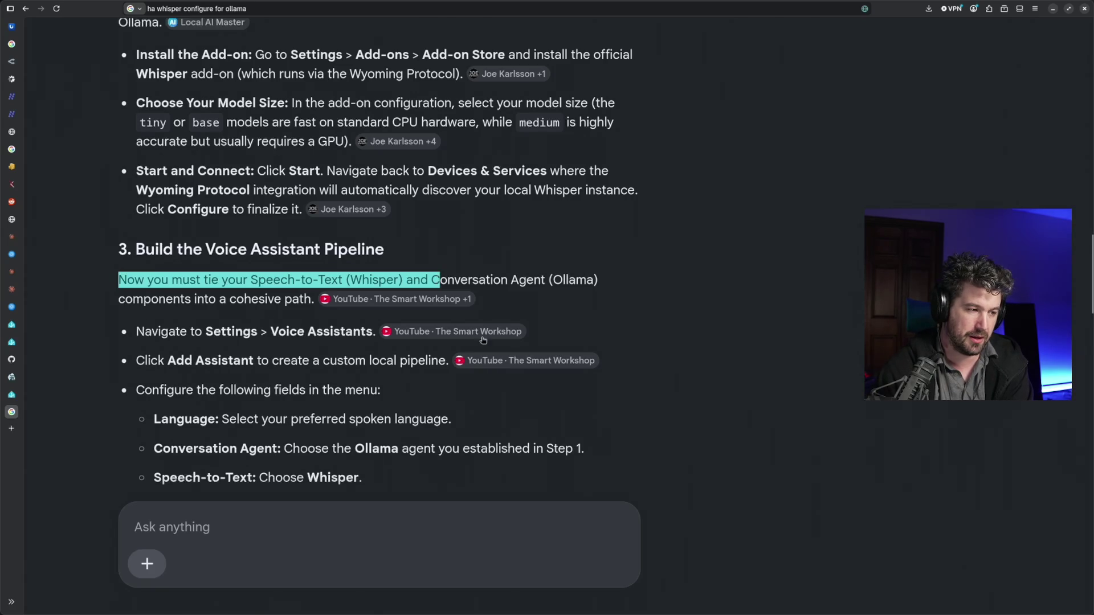
pyautogui.scroll(-4, 464, 318)
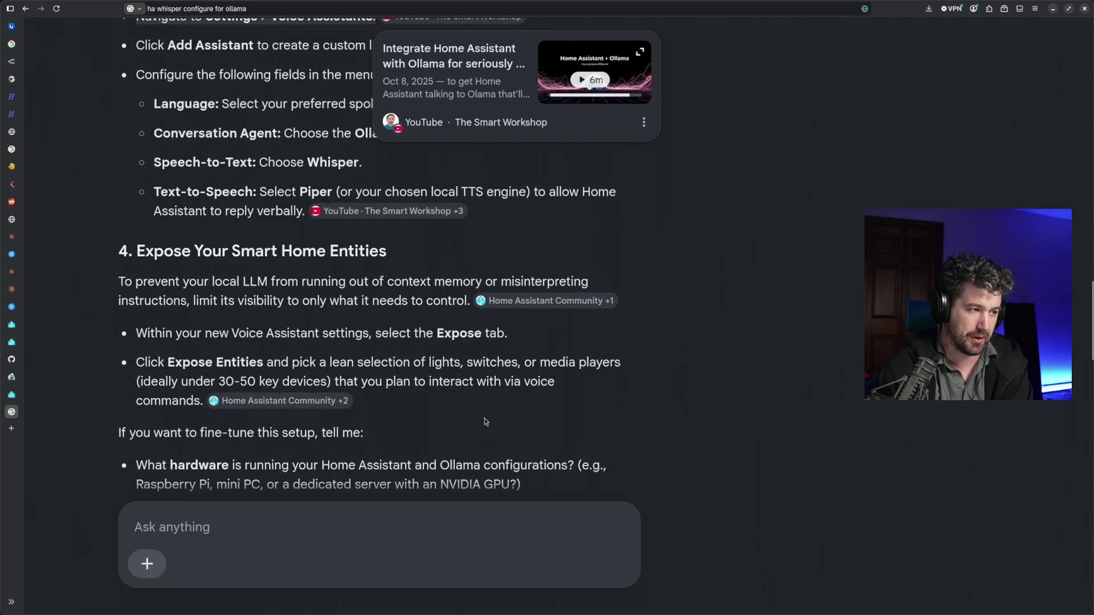
pyautogui.scroll(-1, 482, 422)
pyautogui.scroll(-5, 482, 422)
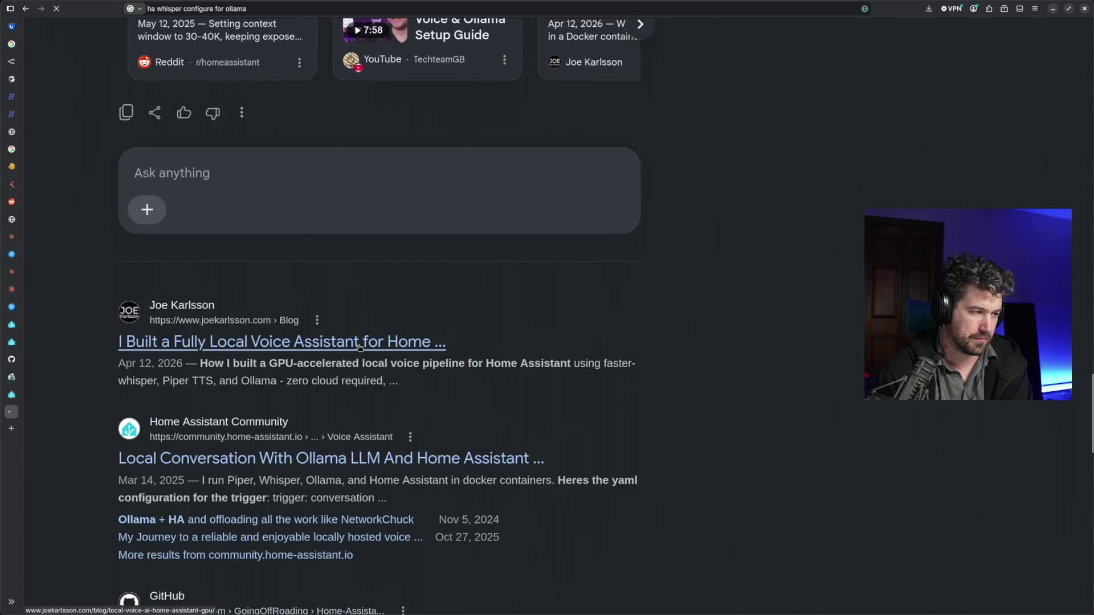
pyautogui.scroll(-2, 374, 366)
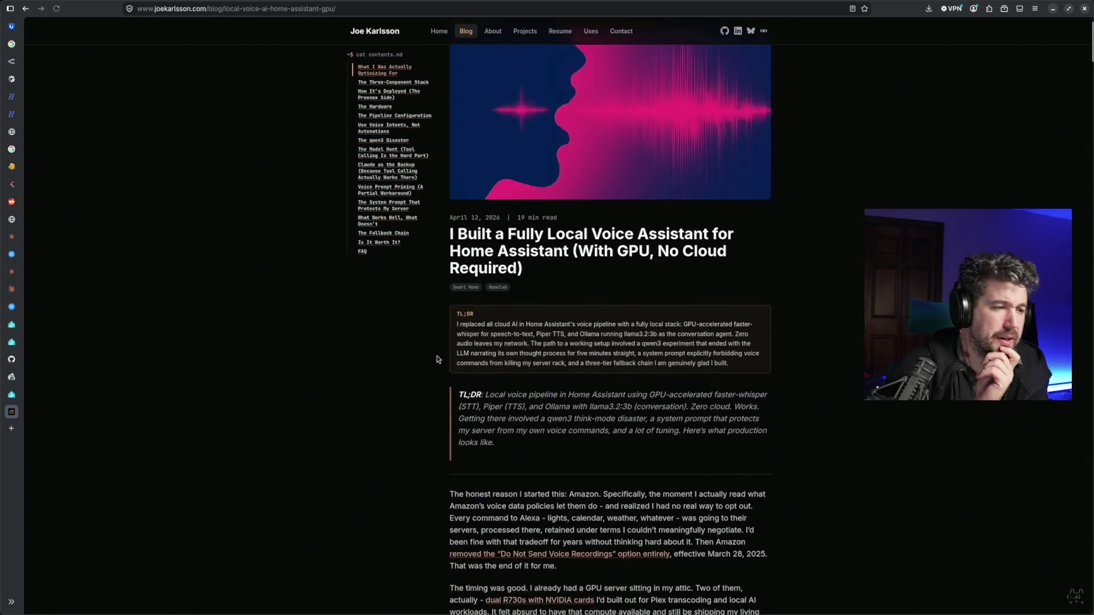
# Read the enlarged Three-Component Stack article, then return to the Home Assistant Office tab
pyautogui.hotkey('ctrl', '+')
pyautogui.hotkey('ctrl', '+')
pyautogui.hotkey('ctrl', '+')
pyautogui.scroll(-3, 527, 368)
pyautogui.scroll(-1, 527, 367)
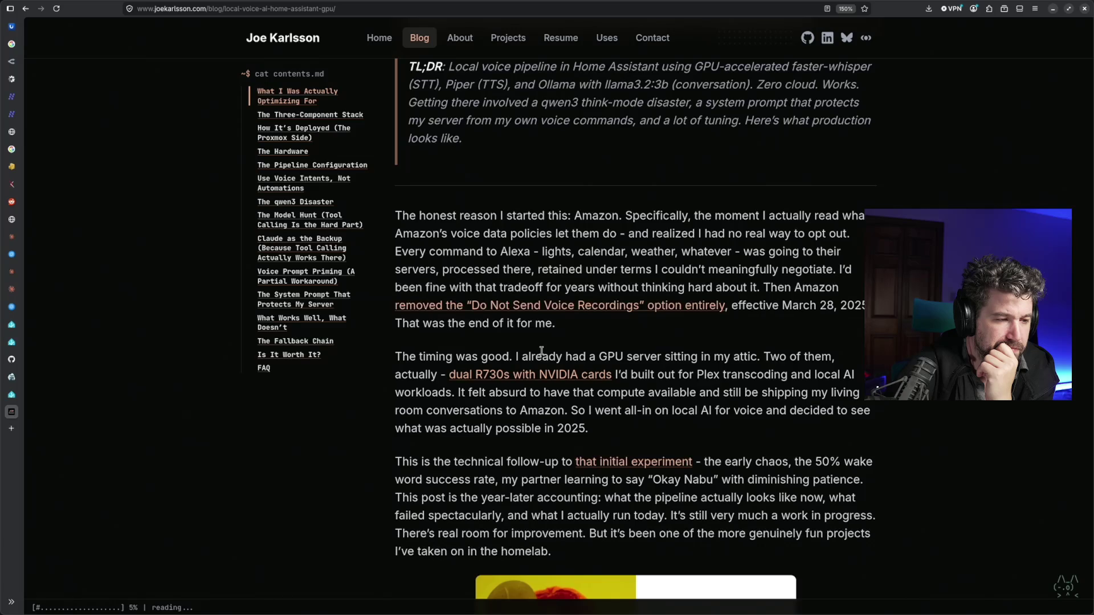
pyautogui.scroll(-2, 542, 350)
pyautogui.scroll(-10, 541, 350)
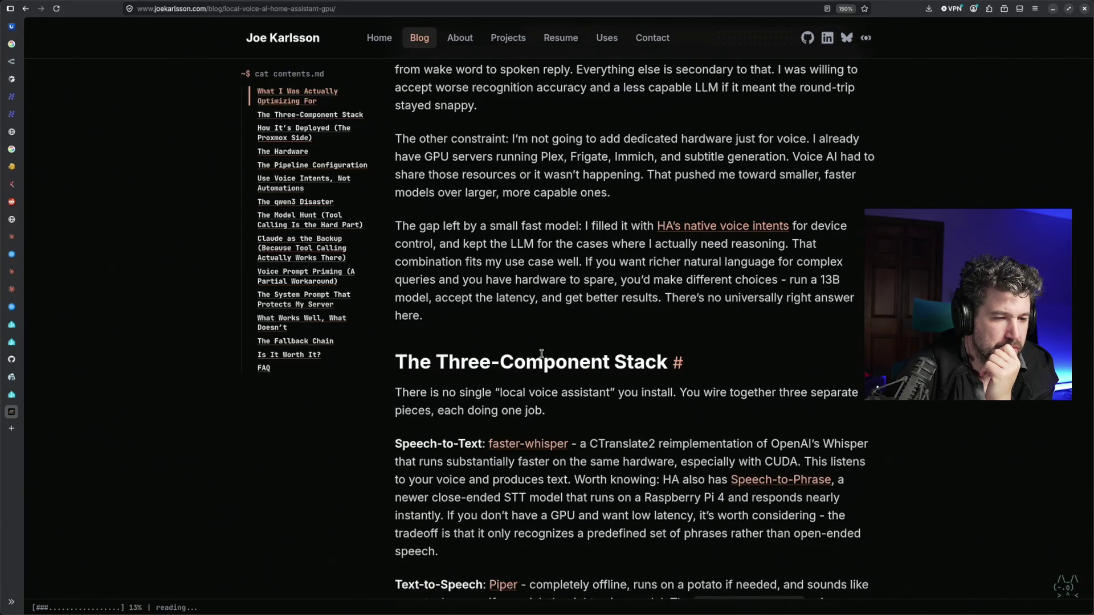
pyautogui.scroll(-2, 542, 354)
pyautogui.scroll(-4, 541, 354)
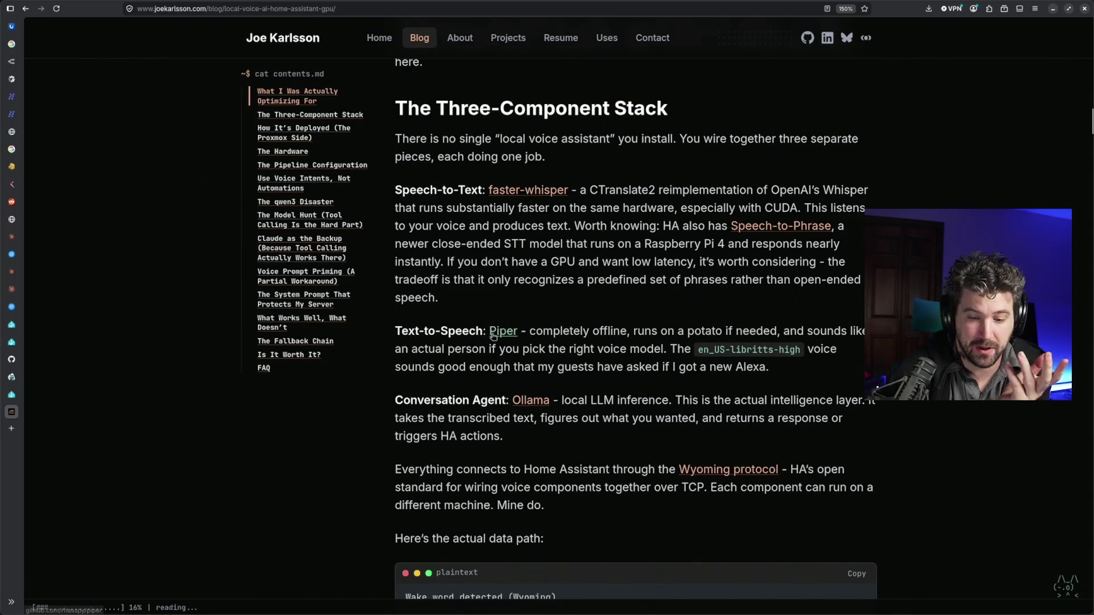
pyautogui.scroll(-2, 511, 345)
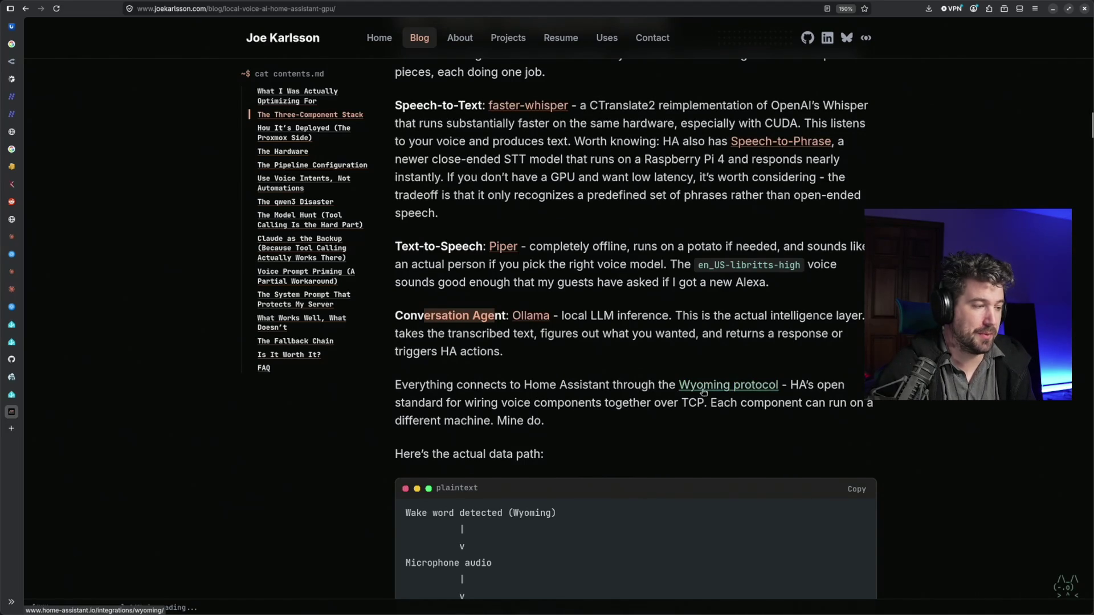
pyautogui.moveTo(11, 343)
pyautogui.click(29, 343)
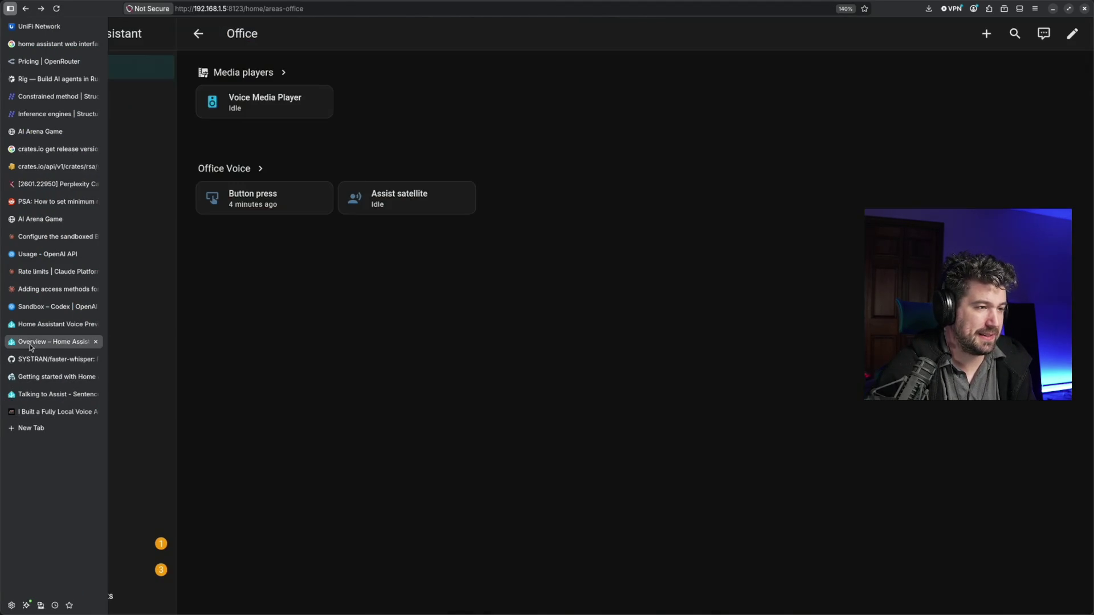
# Reach the Piper app's Configuration page from Settings > Apps
pyautogui.click(81, 544)
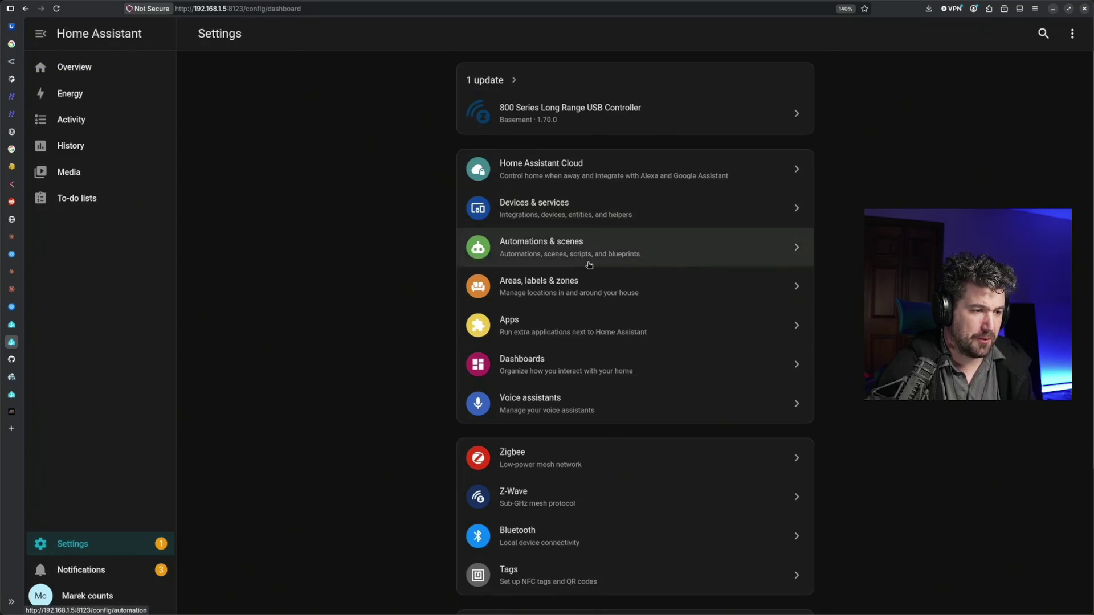
pyautogui.click(602, 324)
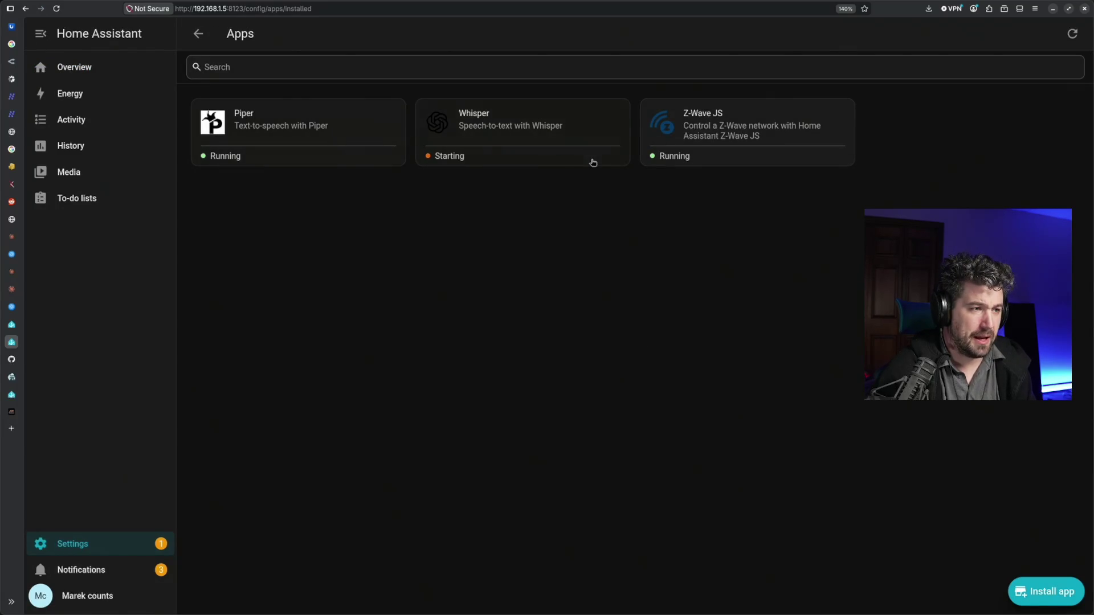
pyautogui.click(322, 140)
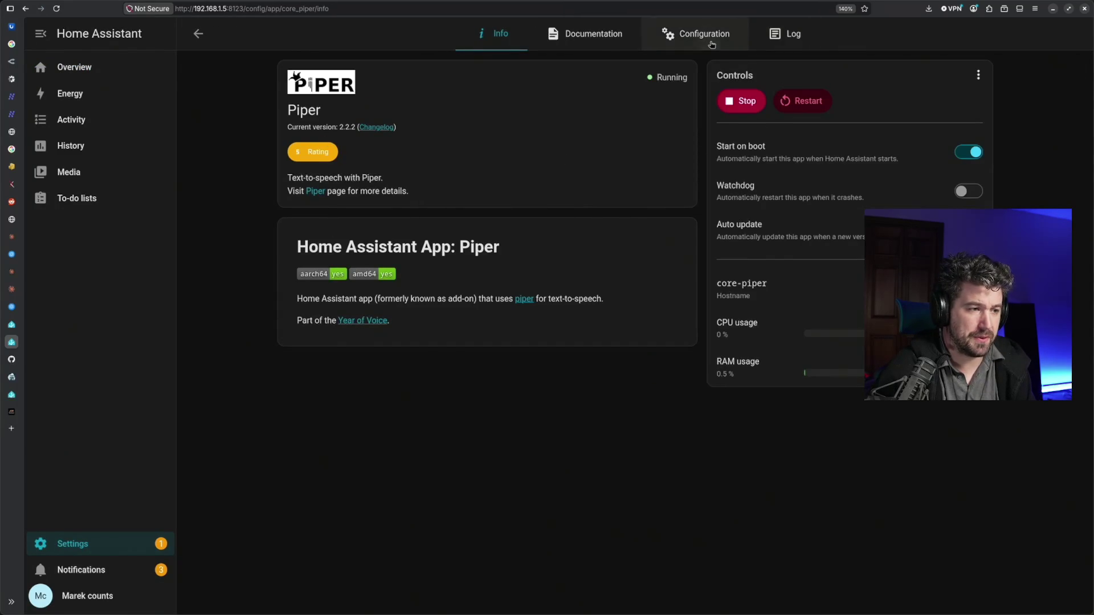
pyautogui.click(709, 39)
pyautogui.scroll(-2, 569, 308)
pyautogui.scroll(-2, 569, 308)
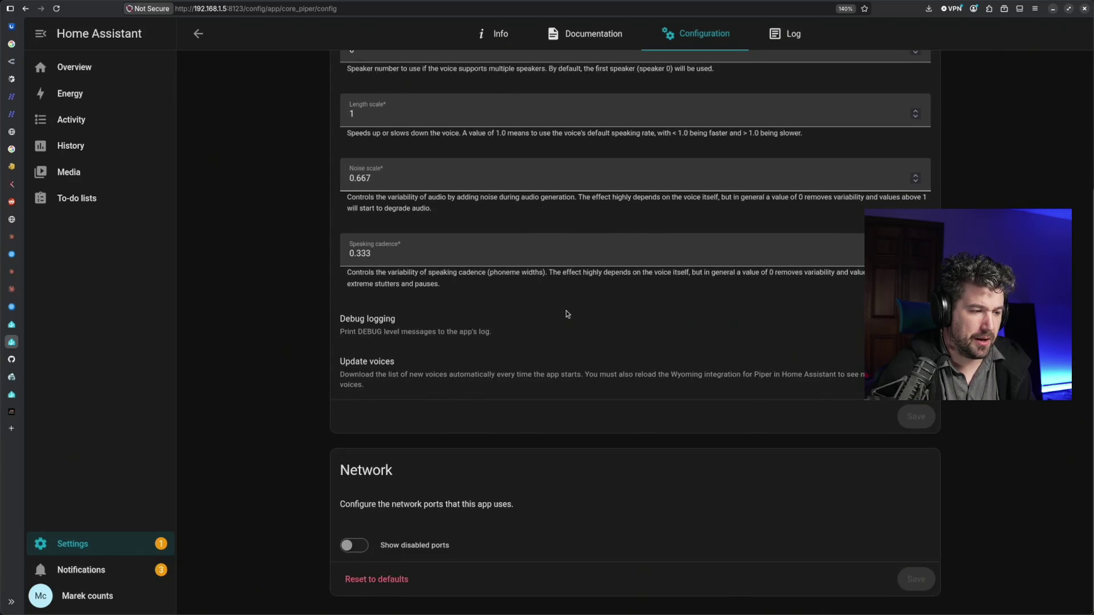
# Show Piper's disabled network ports and inspect the 10200/tcp Wyoming port, then go back to Apps
pyautogui.click(354, 546)
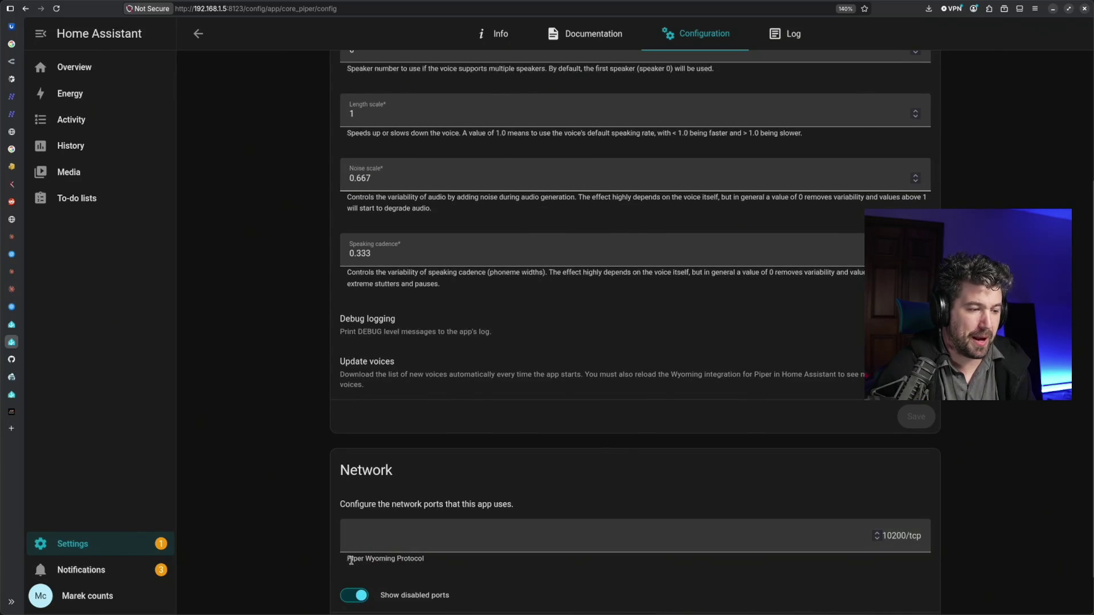
pyautogui.click(405, 544)
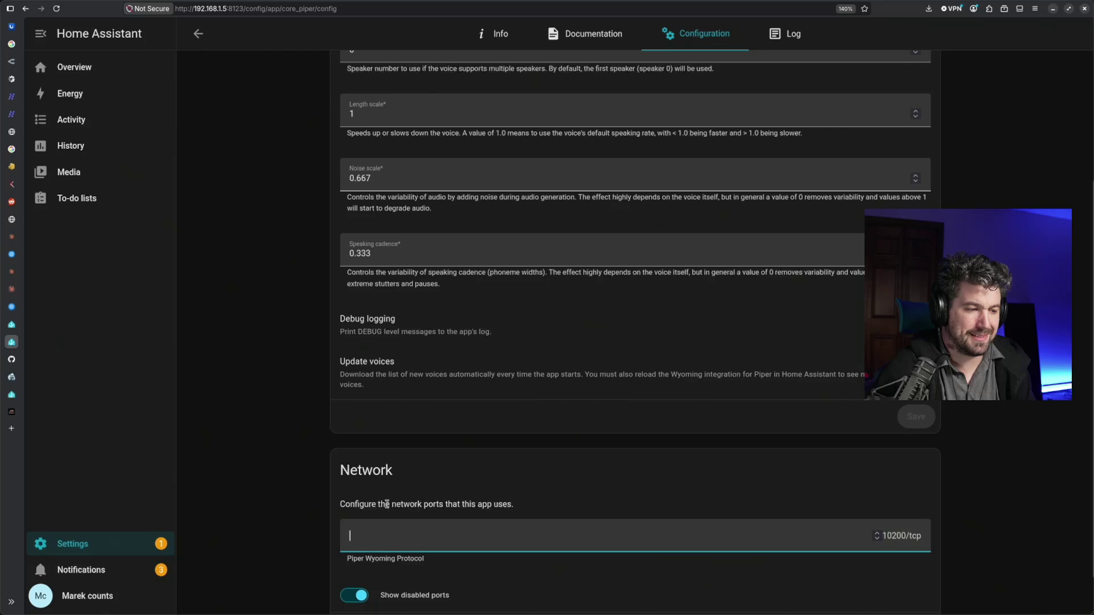
pyautogui.moveTo(359, 505); pyautogui.dragTo(499, 505)
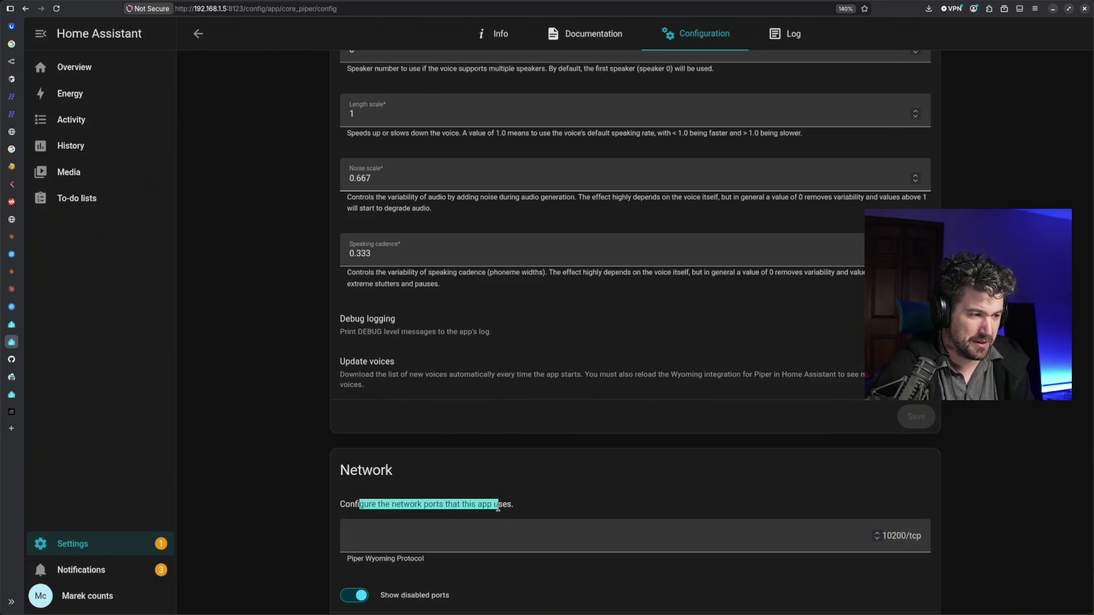
pyautogui.click(484, 527)
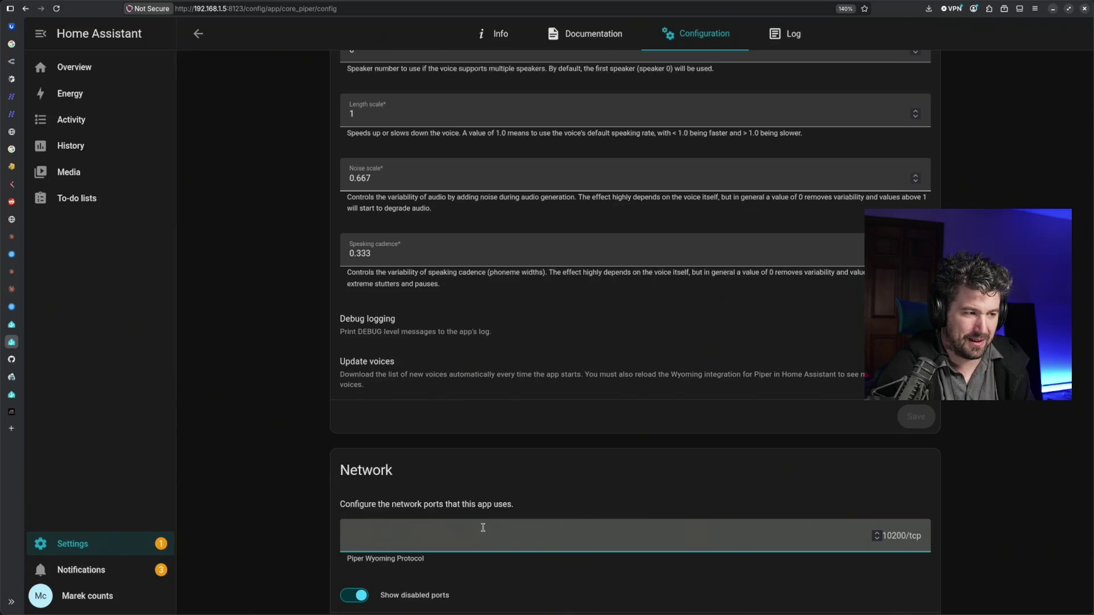
pyautogui.scroll(2, 483, 528)
pyautogui.scroll(1, 483, 530)
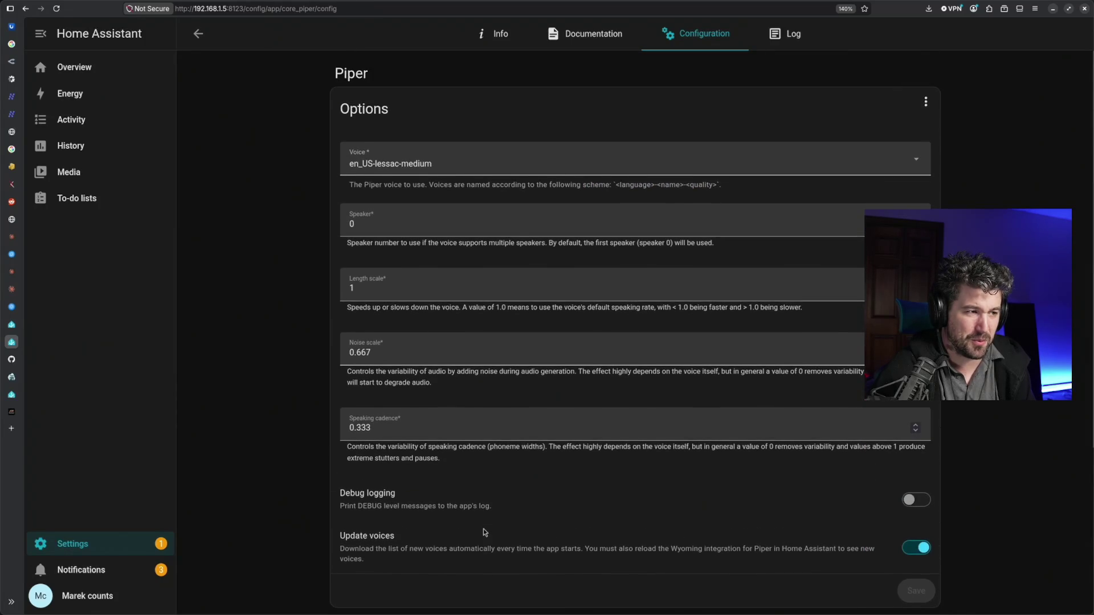
pyautogui.scroll(-1, 484, 532)
pyautogui.scroll(-1, 483, 531)
pyautogui.scroll(-1, 483, 532)
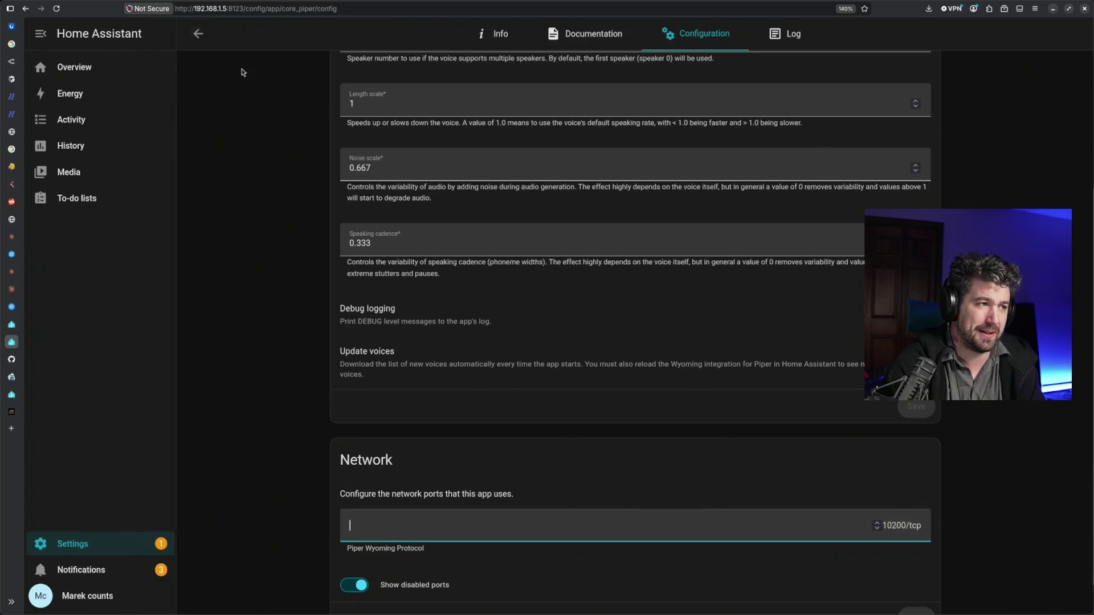
pyautogui.click(195, 34)
# Show the Whisper app's disabled network ports and inspect its 10300/tcp Wyoming port
pyautogui.click(548, 125)
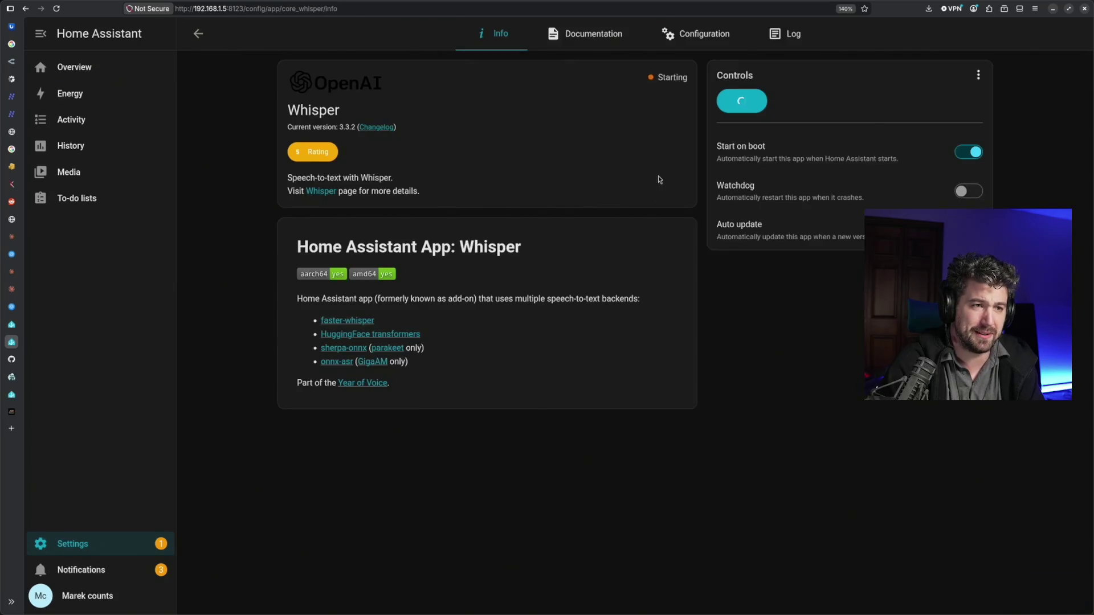
pyautogui.click(710, 32)
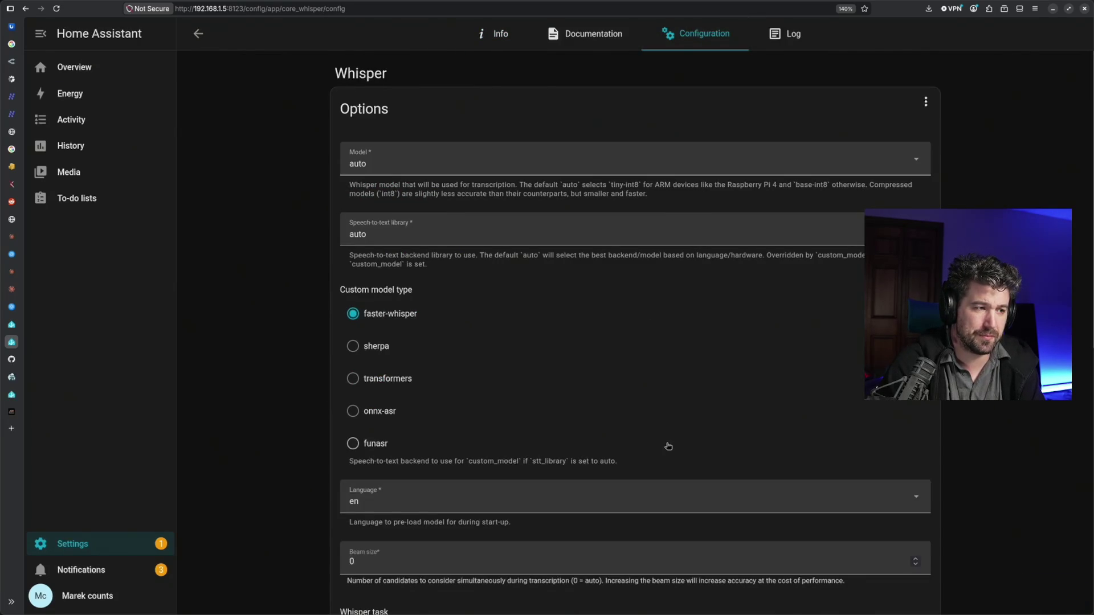
pyautogui.scroll(-5, 668, 446)
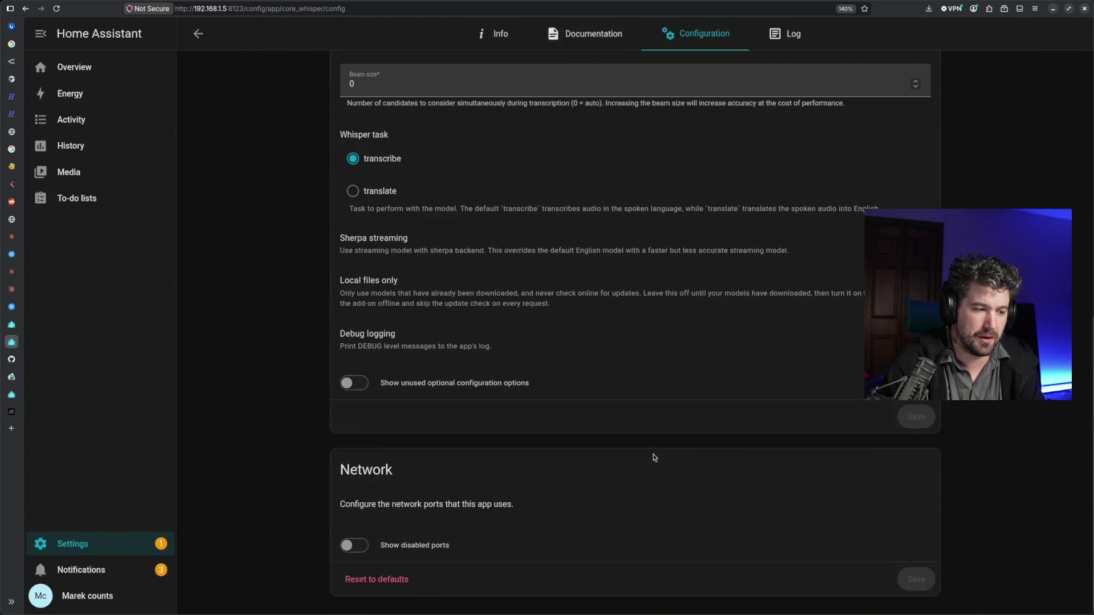
pyautogui.click(350, 547)
pyautogui.click(436, 552)
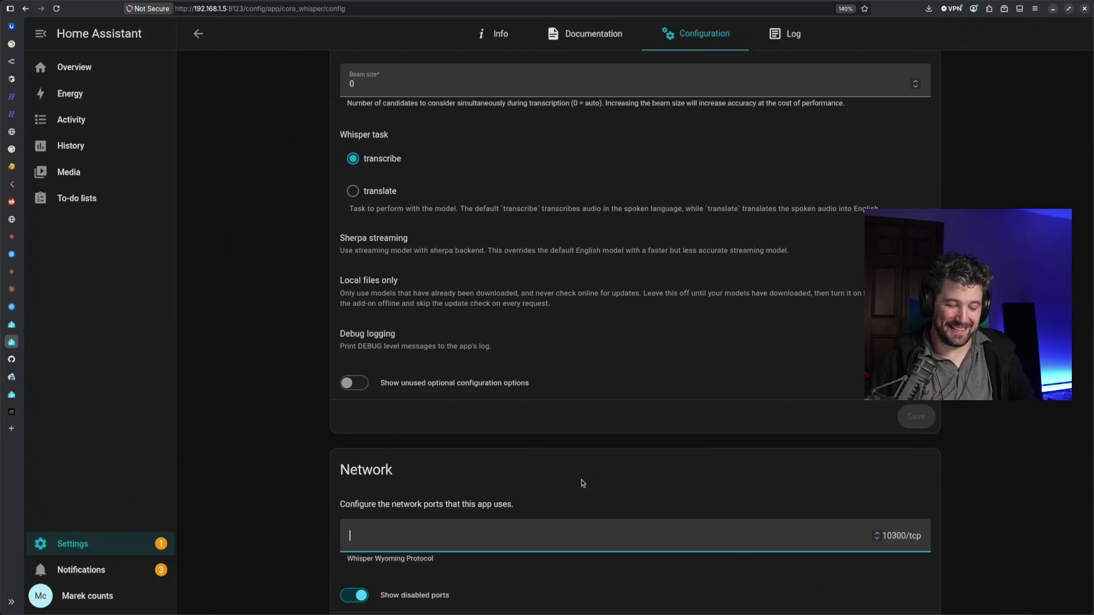
pyautogui.scroll(5, 587, 471)
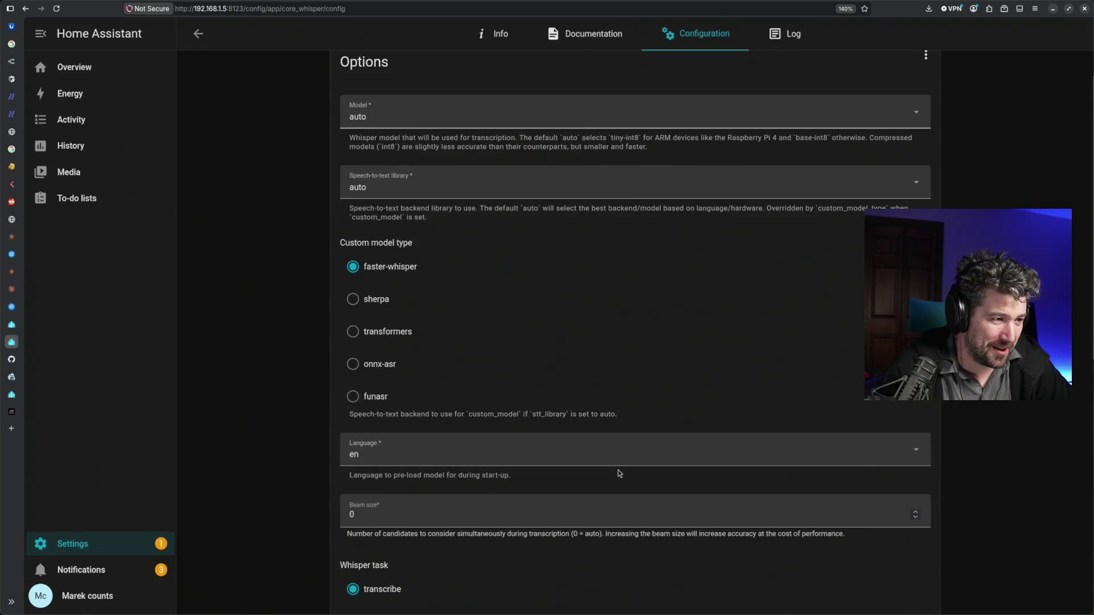
pyautogui.scroll(1, 619, 474)
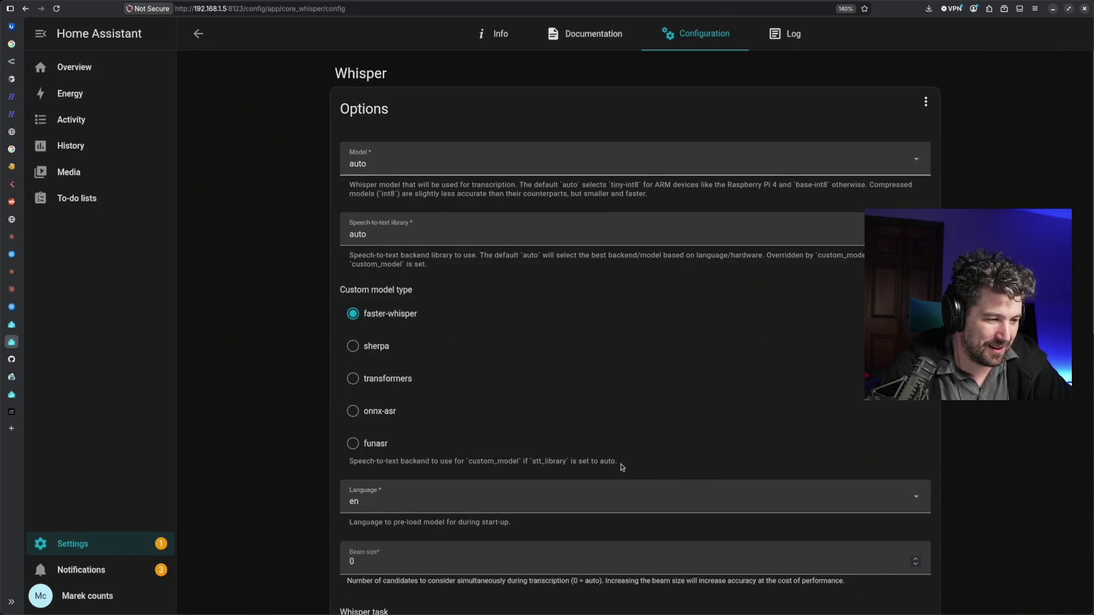
pyautogui.scroll(-4, 620, 464)
pyautogui.scroll(-2, 621, 464)
pyautogui.scroll(-1, 621, 467)
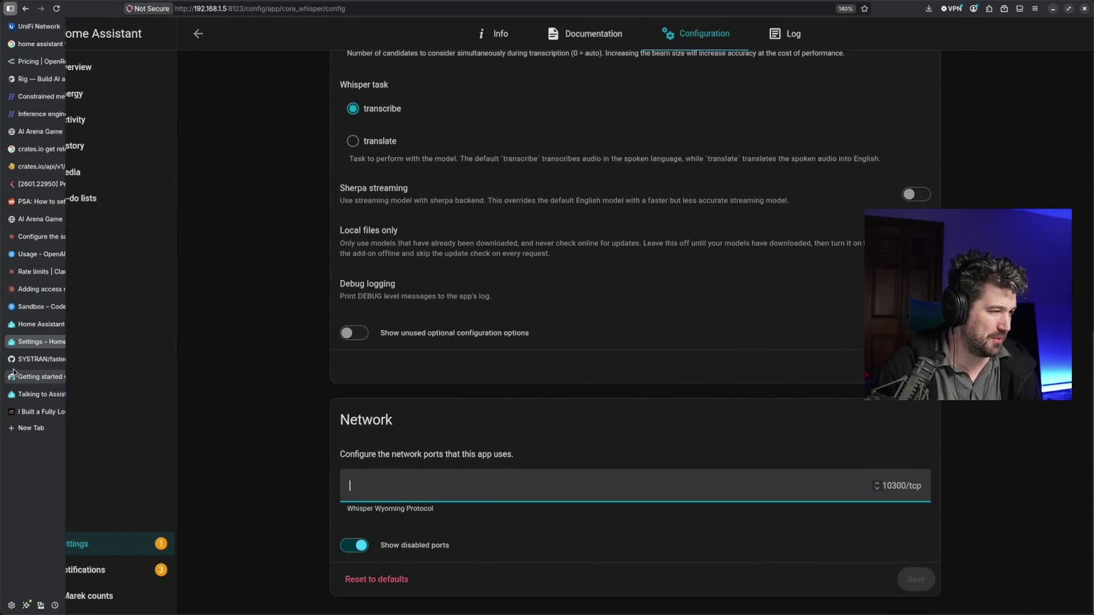
pyautogui.click(52, 412)
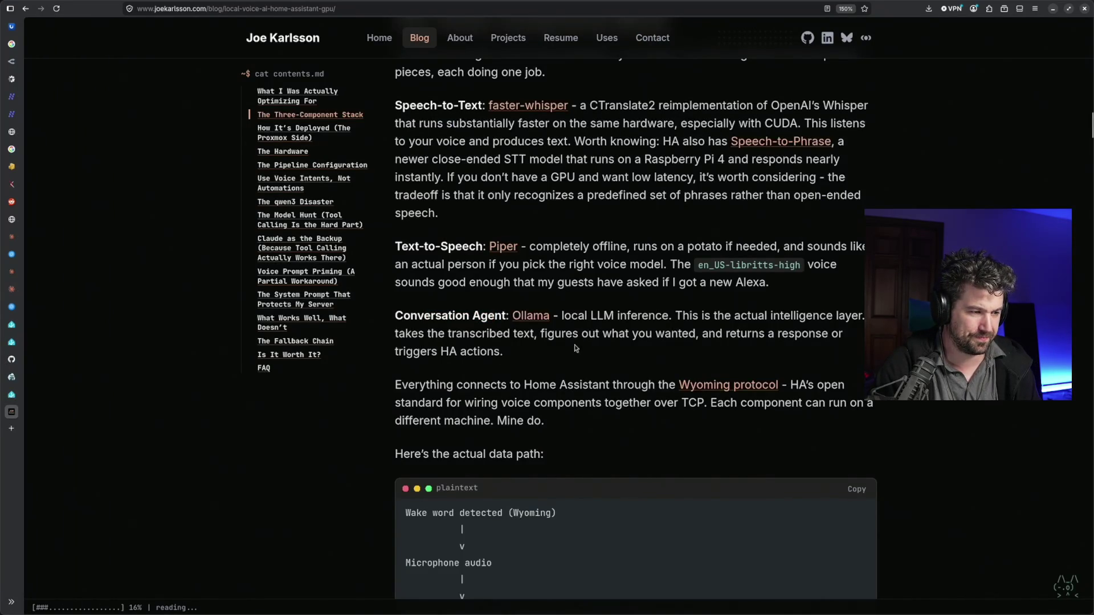
pyautogui.scroll(-1, 575, 347)
# Read the Wyoming protocol paragraph about wiring each component over TCP
pyautogui.moveTo(527, 304); pyautogui.dragTo(816, 301)
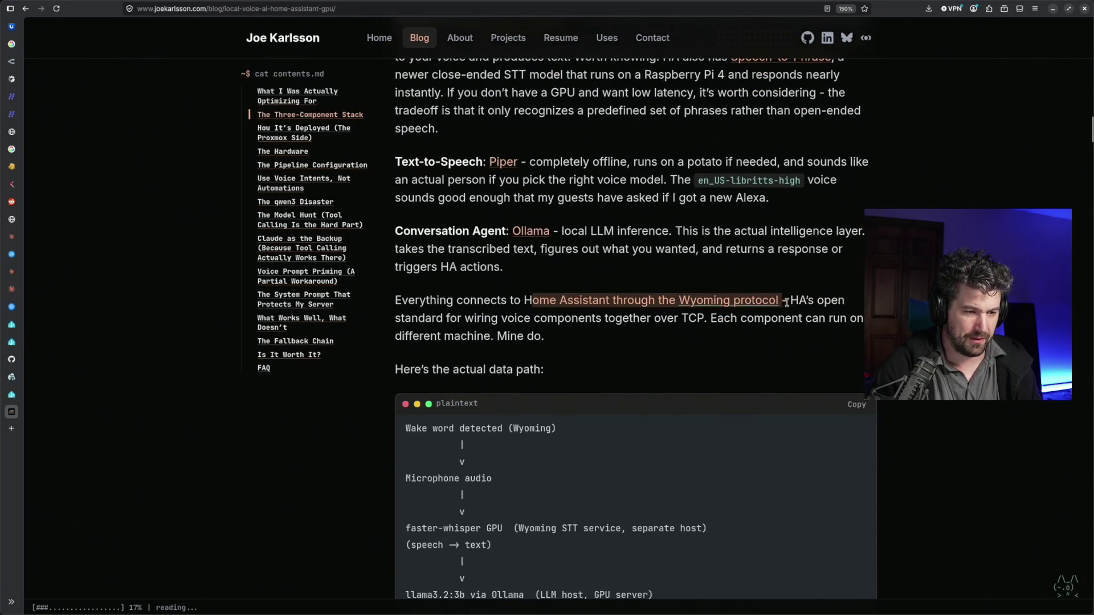
pyautogui.moveTo(444, 318); pyautogui.dragTo(704, 318)
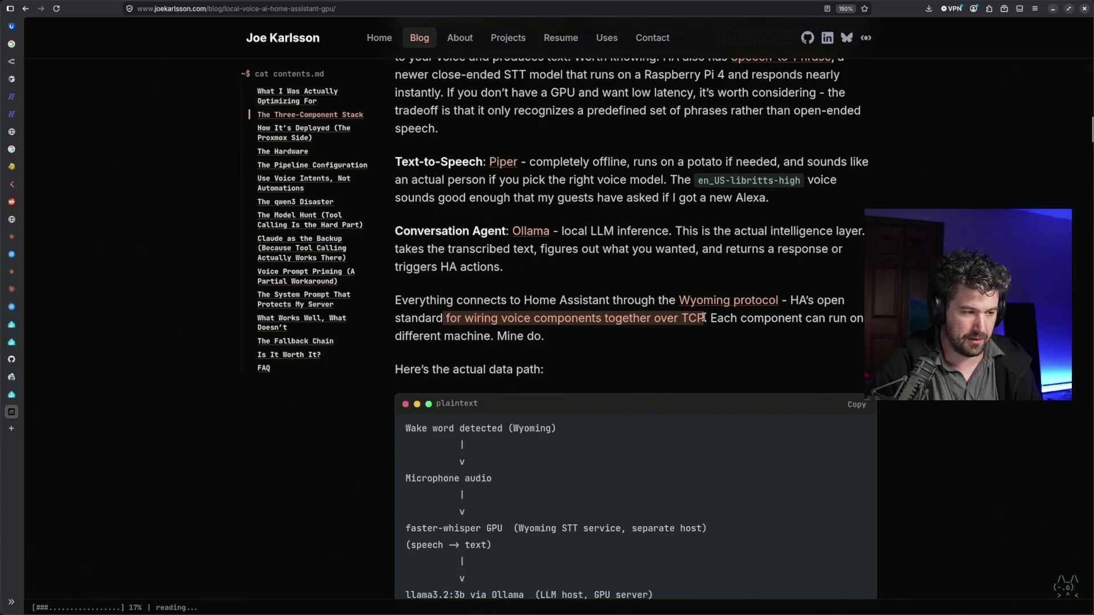
pyautogui.doubleClick(723, 319)
pyautogui.click(727, 320)
pyautogui.doubleClick(770, 318)
pyautogui.click(734, 322)
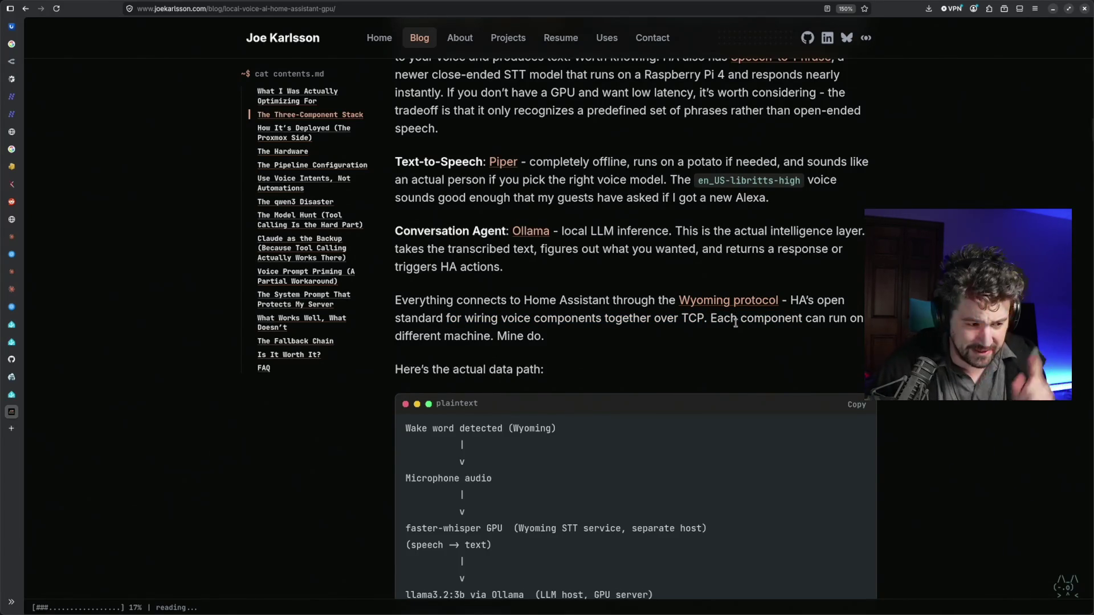
pyautogui.scroll(-3, 753, 355)
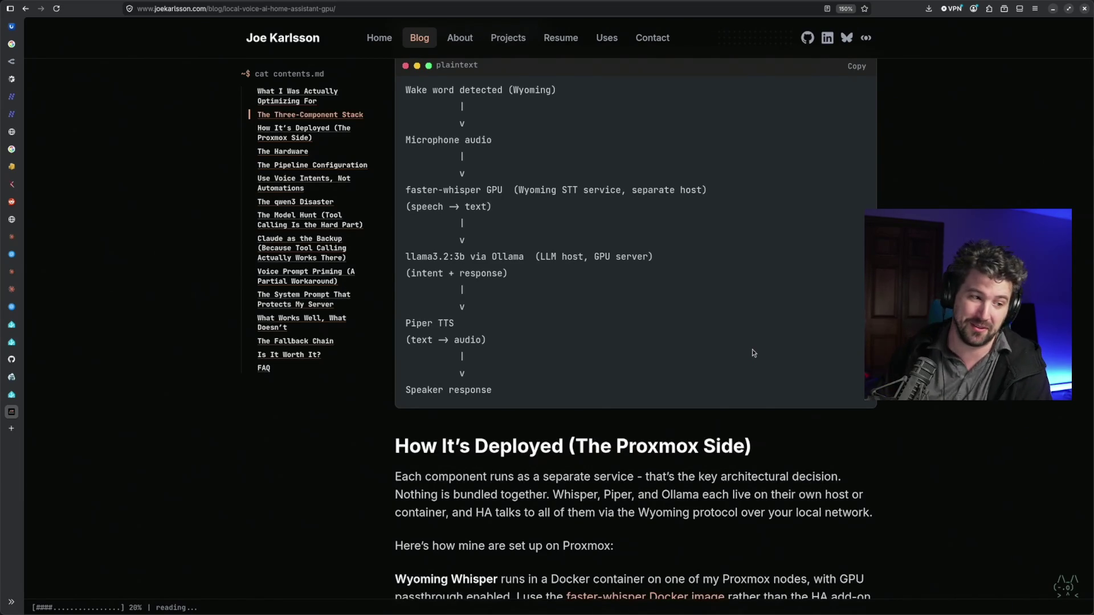
pyautogui.scroll(-2, 729, 382)
pyautogui.scroll(-1, 729, 385)
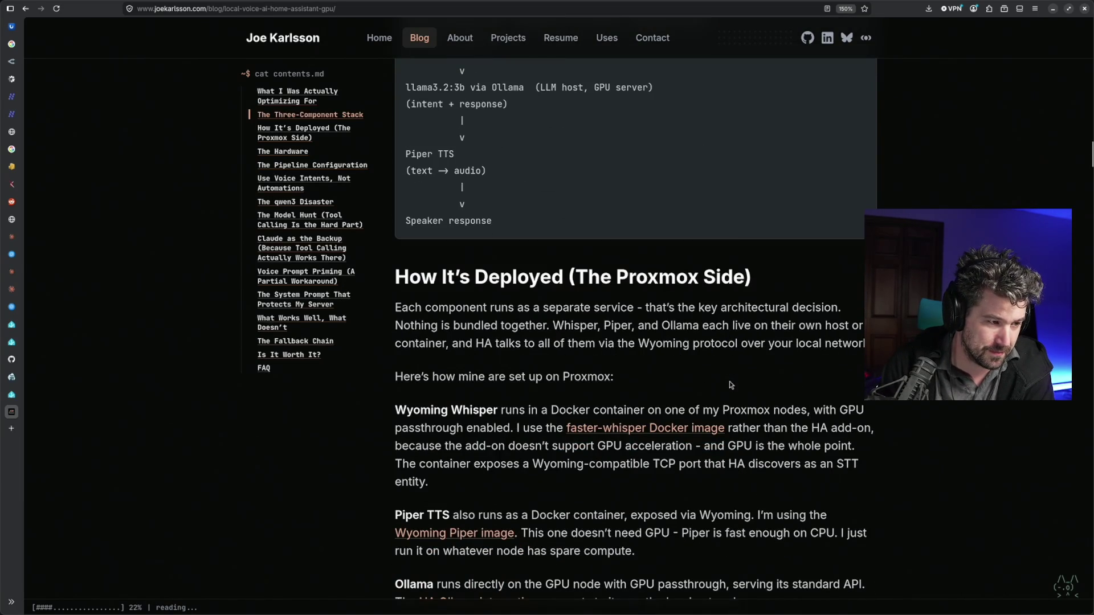
pyautogui.scroll(-1, 730, 385)
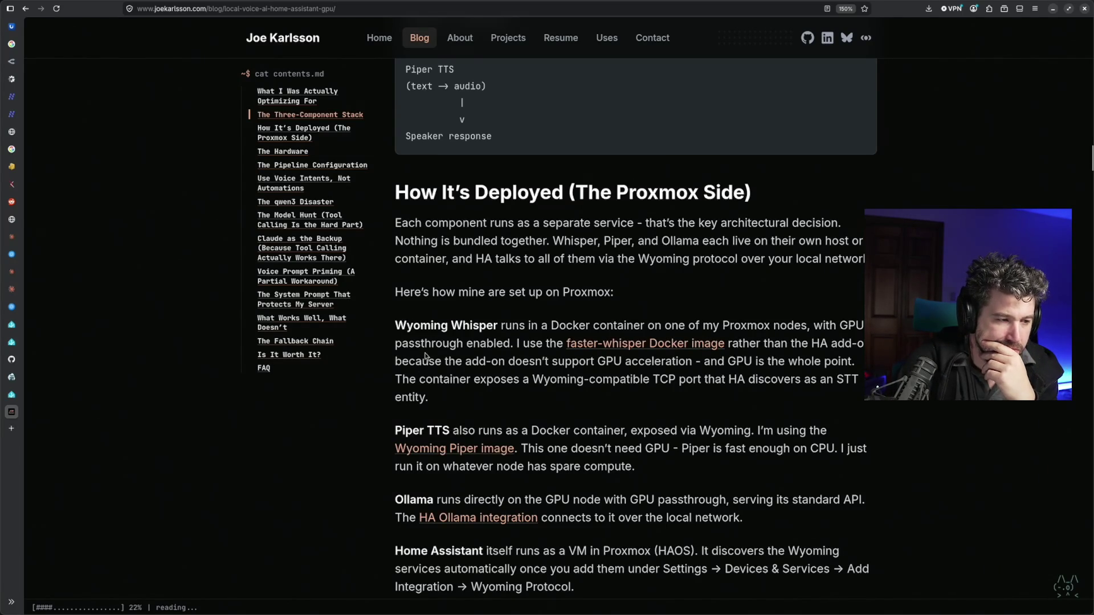
# Read the passage on the faster-whisper Docker image and the add-on's missing GPU support
pyautogui.moveTo(432, 343); pyautogui.dragTo(475, 344)
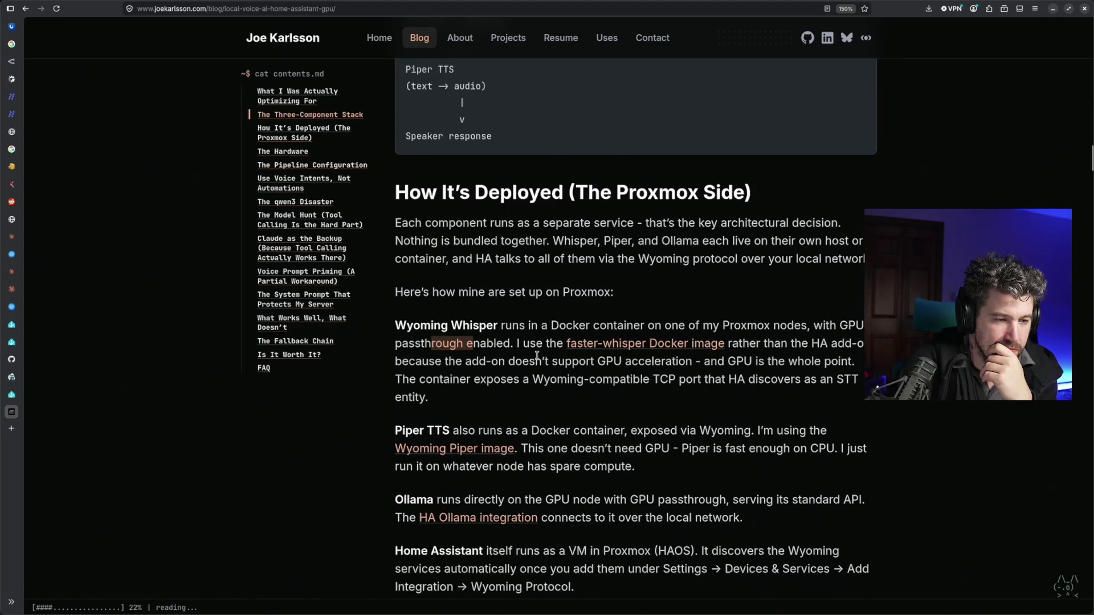
pyautogui.moveTo(438, 363); pyautogui.dragTo(628, 365)
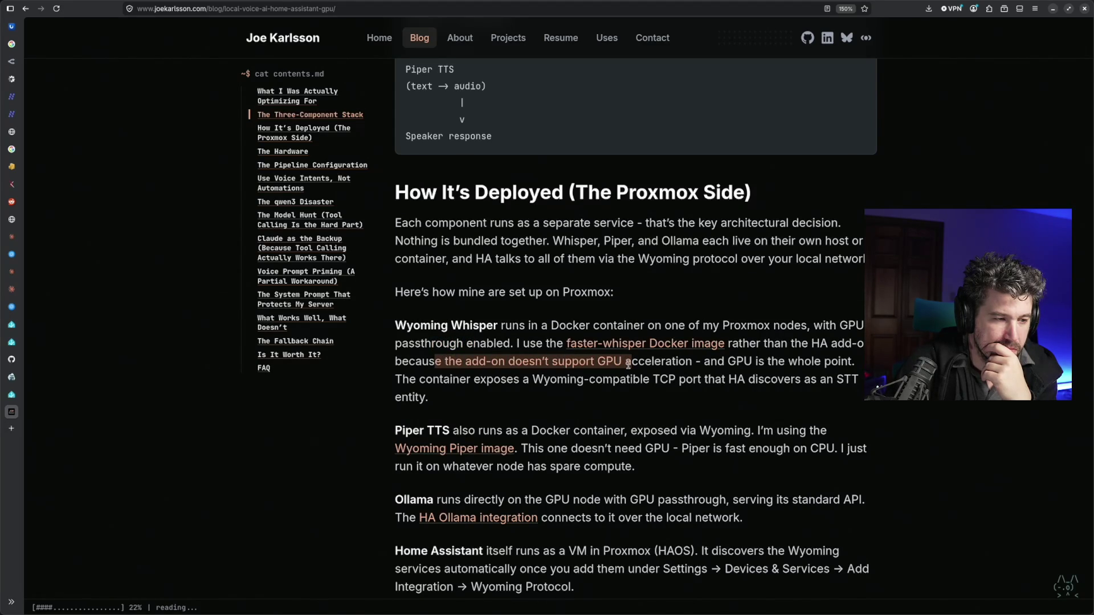
pyautogui.moveTo(523, 344); pyautogui.dragTo(757, 345)
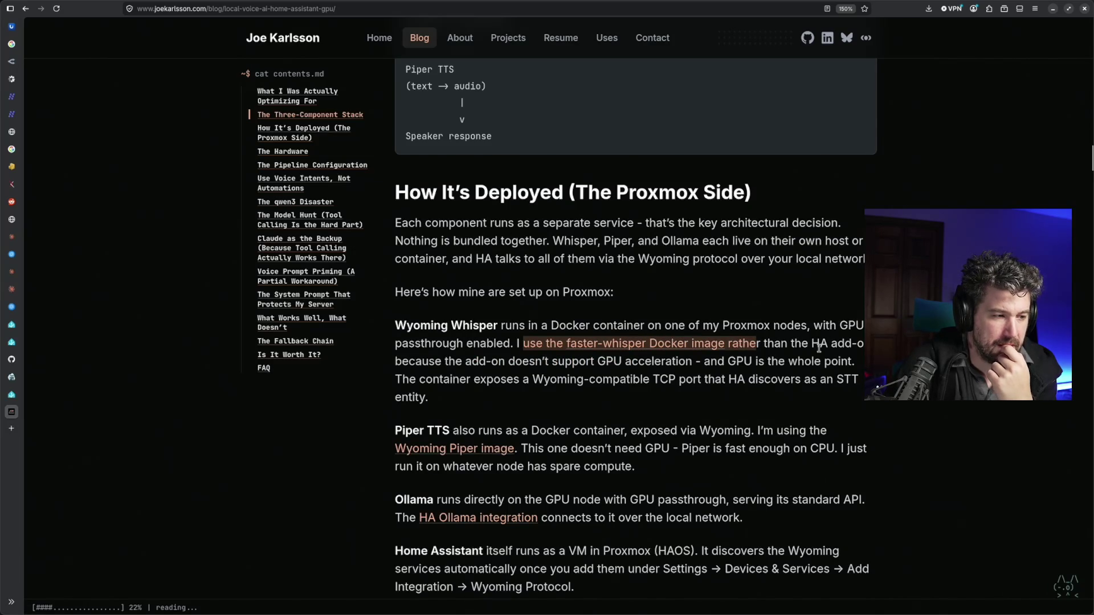
pyautogui.moveTo(421, 360); pyautogui.dragTo(839, 363)
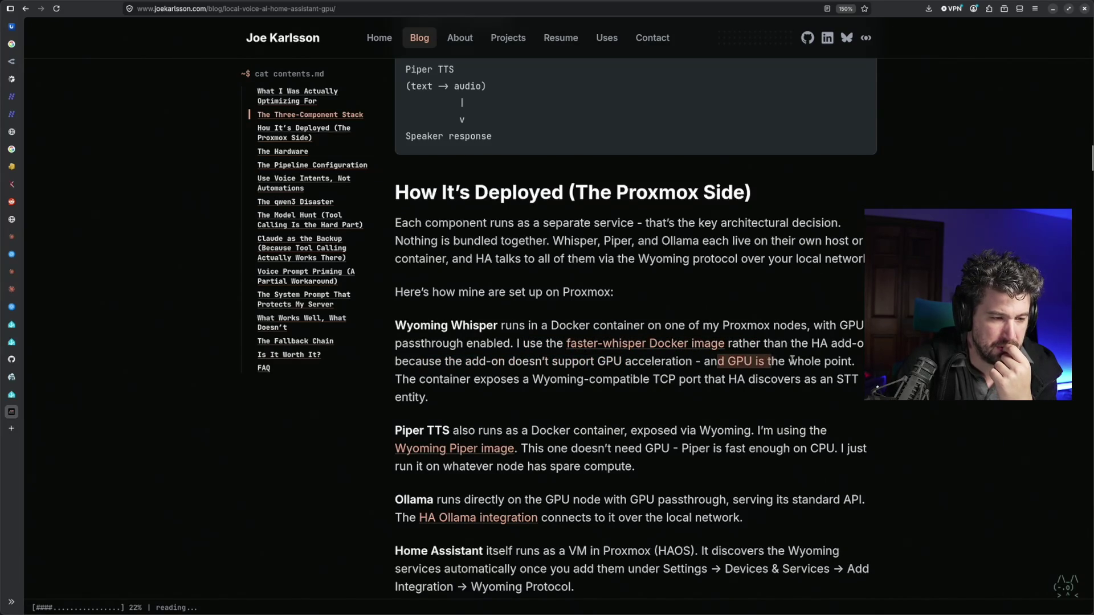
pyautogui.moveTo(394, 378); pyautogui.dragTo(496, 379)
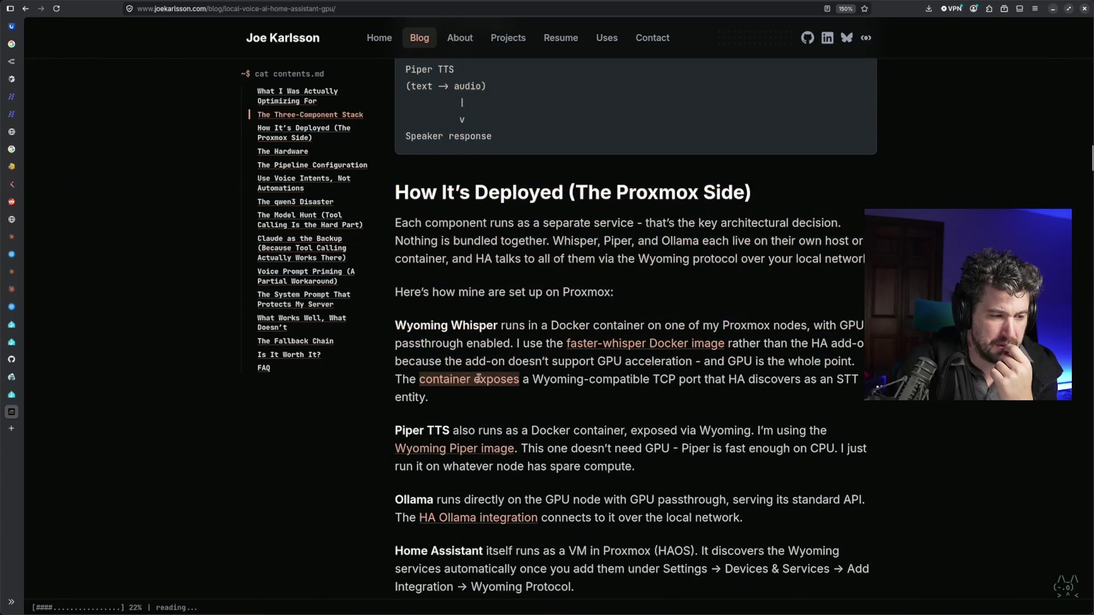
# Read the Wyoming Whisper TCP-to-HA paragraph, then switch to the Home Assistant settings tab
pyautogui.doubleClick(551, 380)
pyautogui.doubleClick(620, 379)
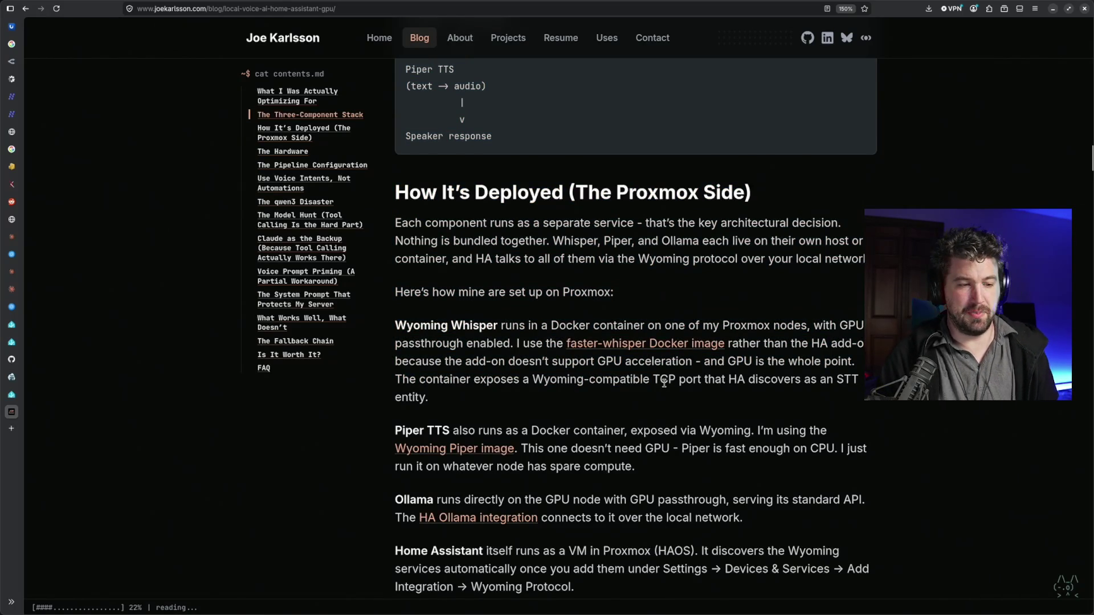
pyautogui.doubleClick(663, 380)
pyautogui.click(688, 385)
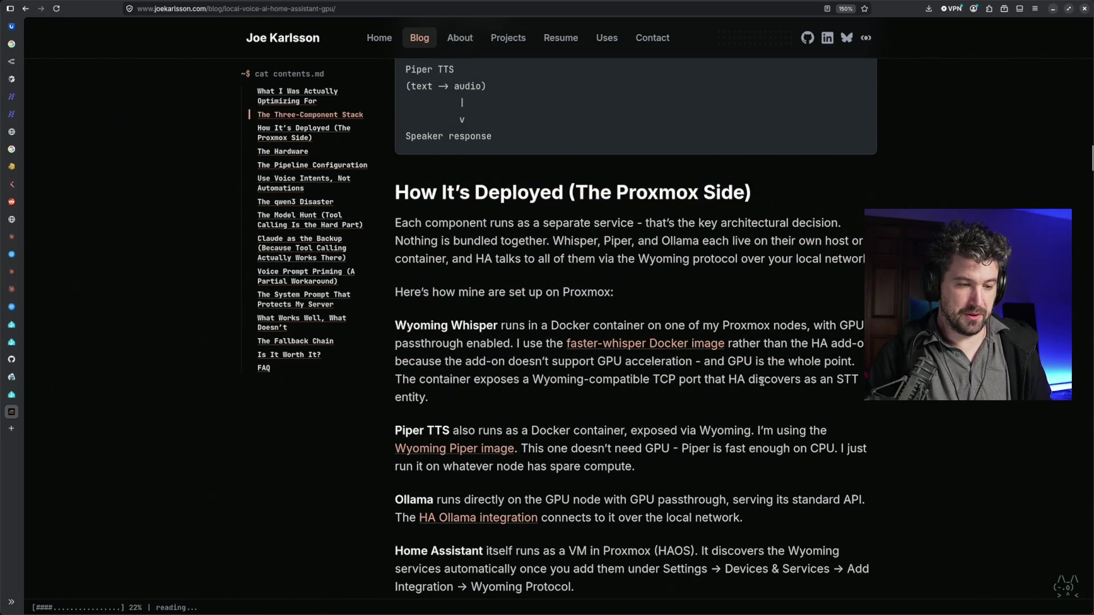
pyautogui.doubleClick(737, 379)
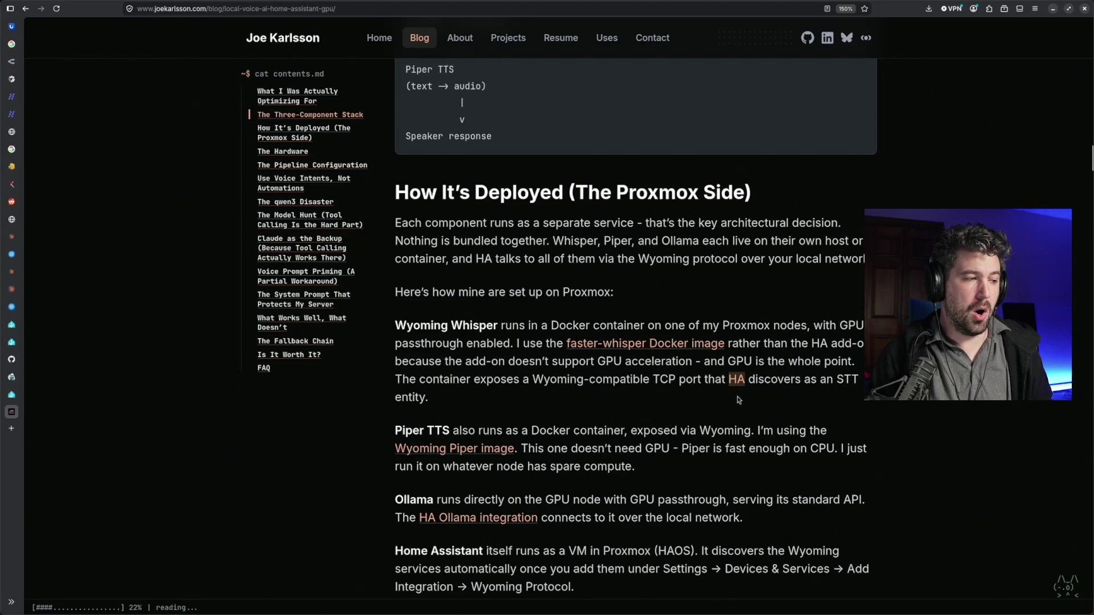
pyautogui.click(21, 342)
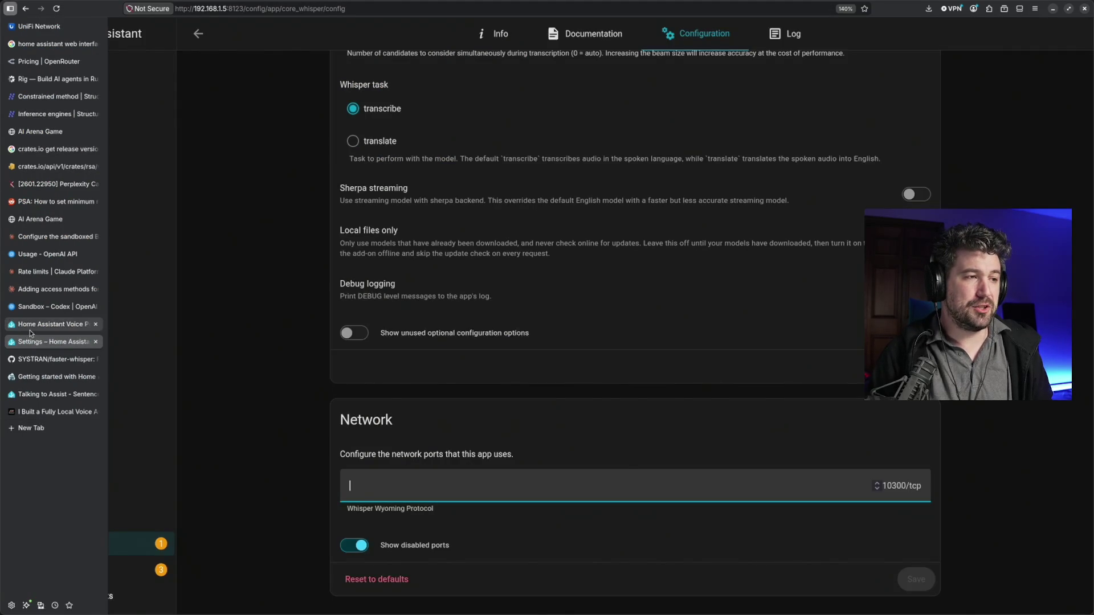
# Stop the Whisper app from its Info page and turn off Start on boot
pyautogui.click(31, 330)
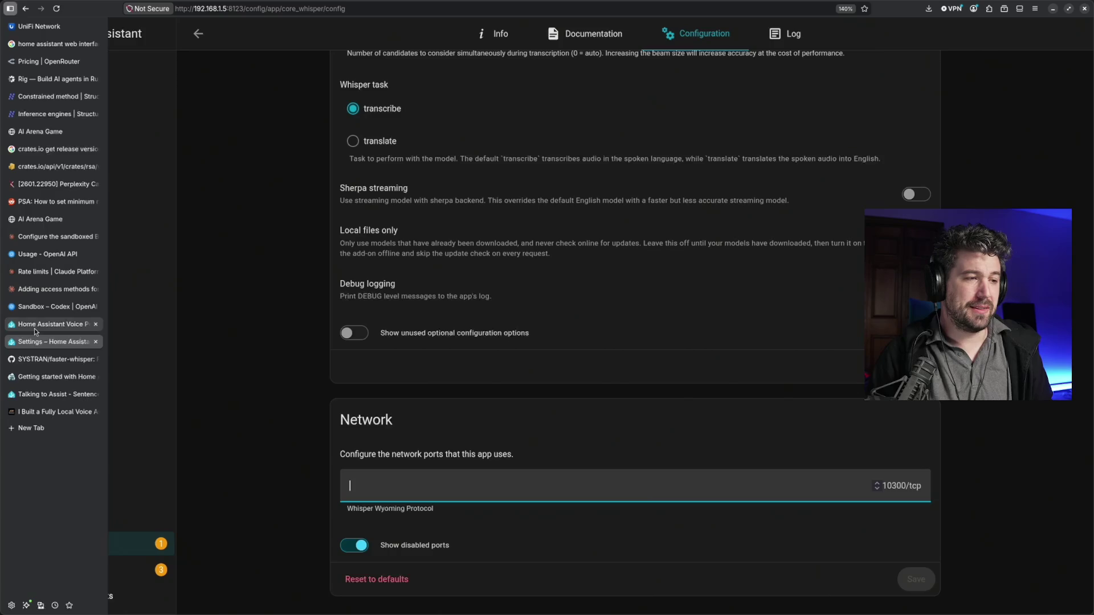
pyautogui.scroll(4, 372, 370)
pyautogui.scroll(2, 371, 371)
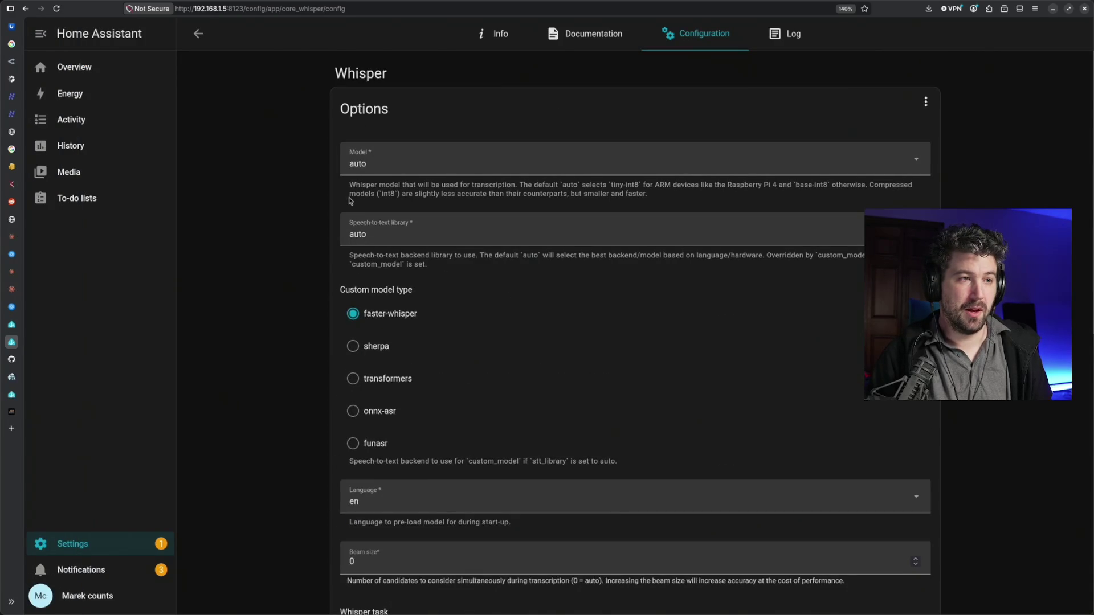
pyautogui.click(496, 34)
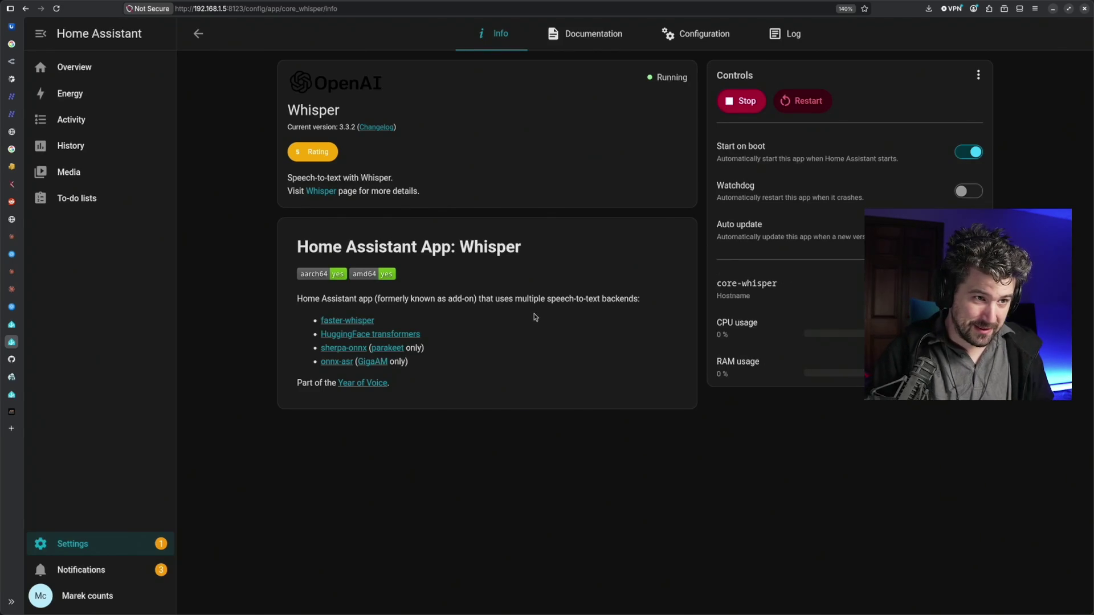
pyautogui.click(744, 101)
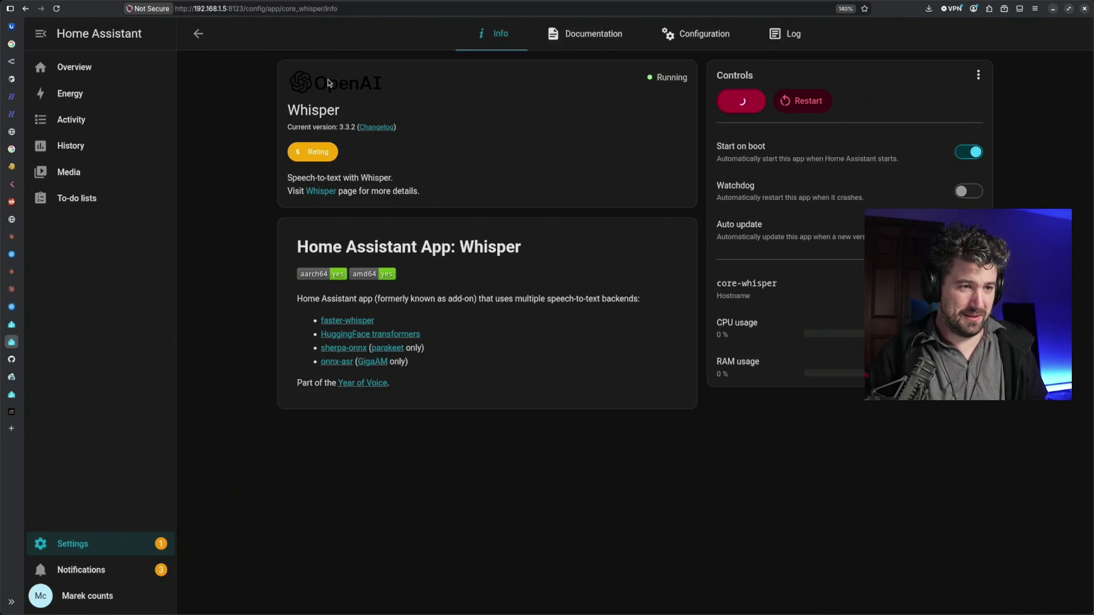
pyautogui.click(967, 156)
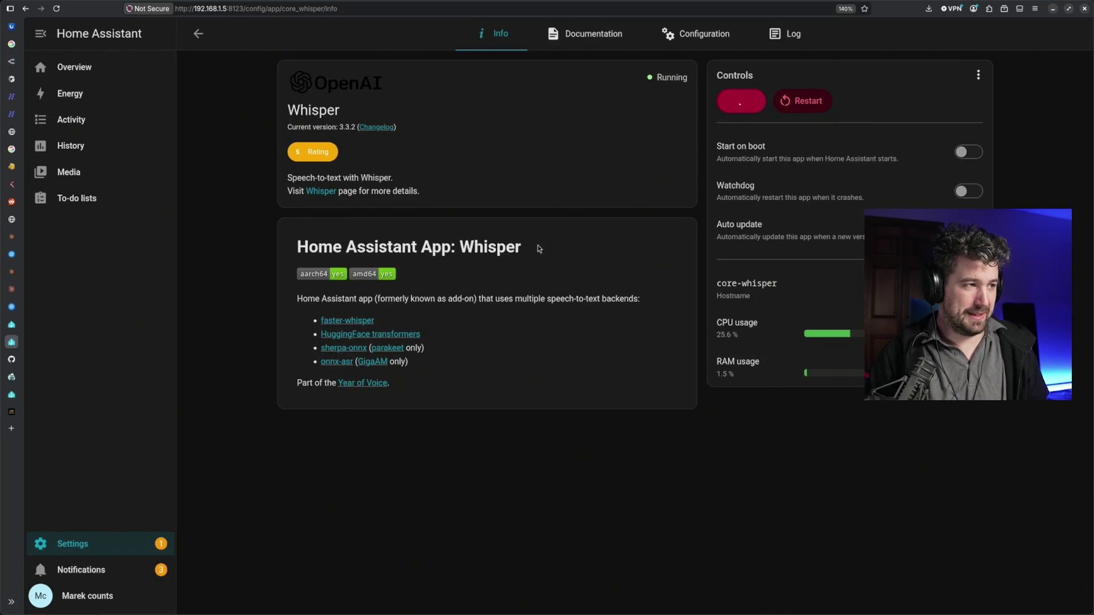
# Stop the Piper app, turn off Start on boot, and return to the blog tab
pyautogui.click(197, 34)
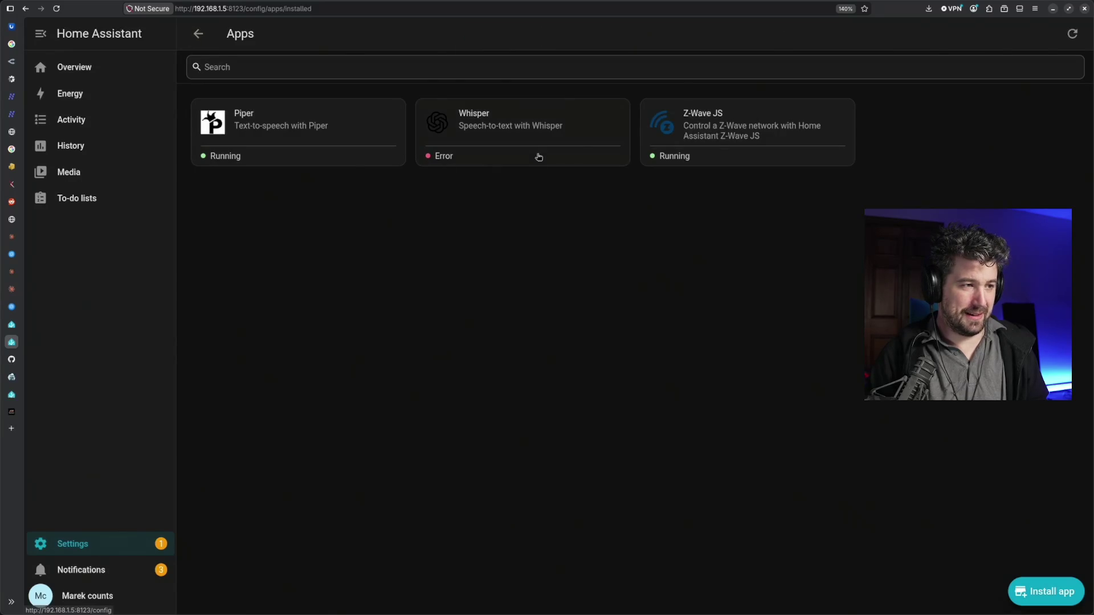
pyautogui.click(325, 125)
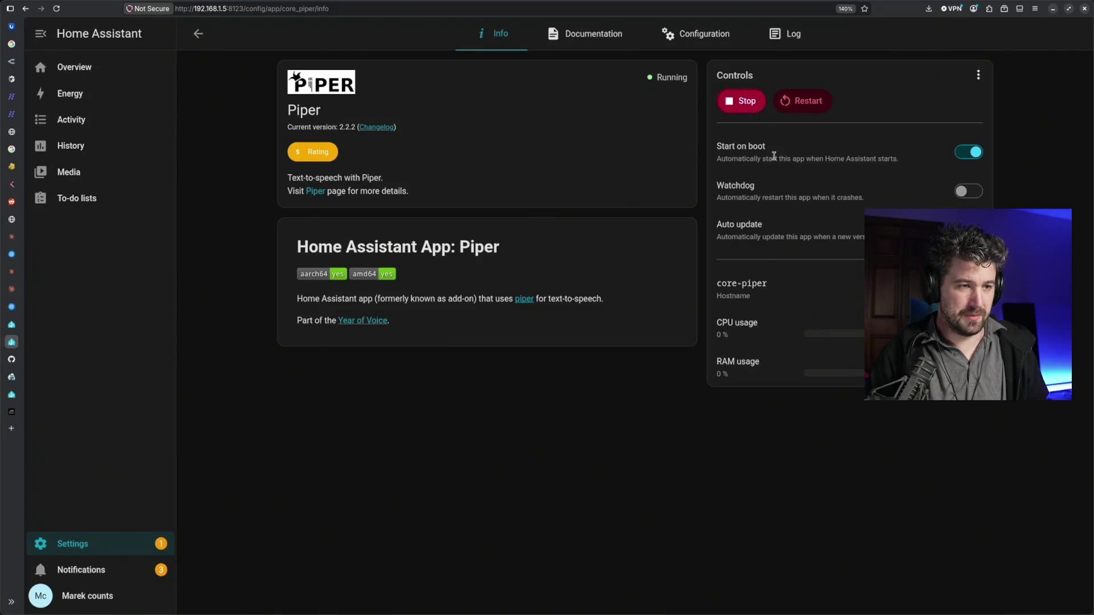
pyautogui.click(742, 102)
pyautogui.click(969, 151)
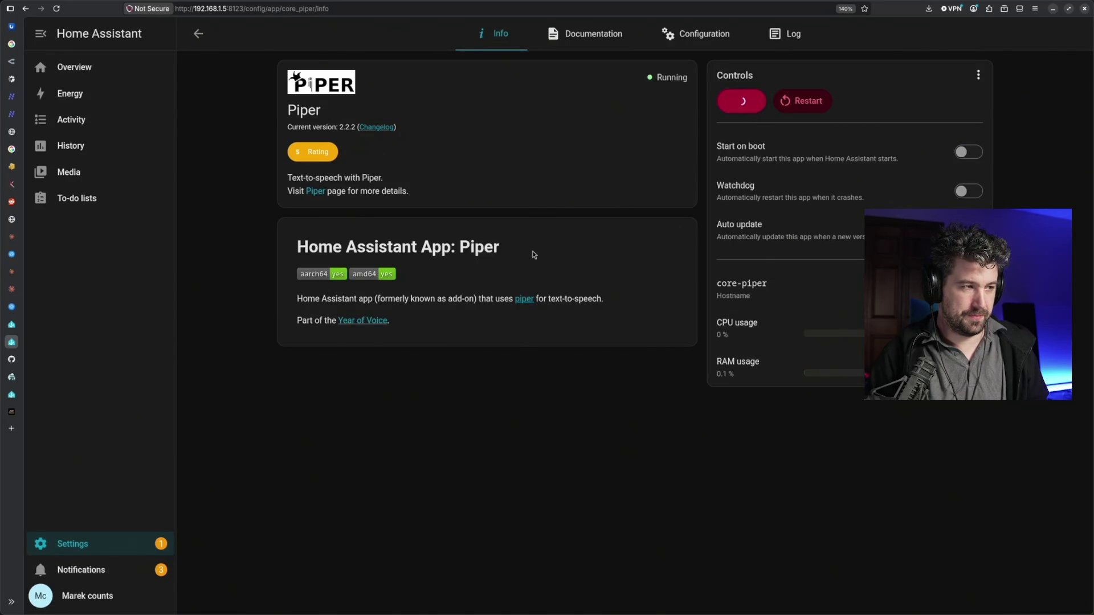
pyautogui.click(204, 41)
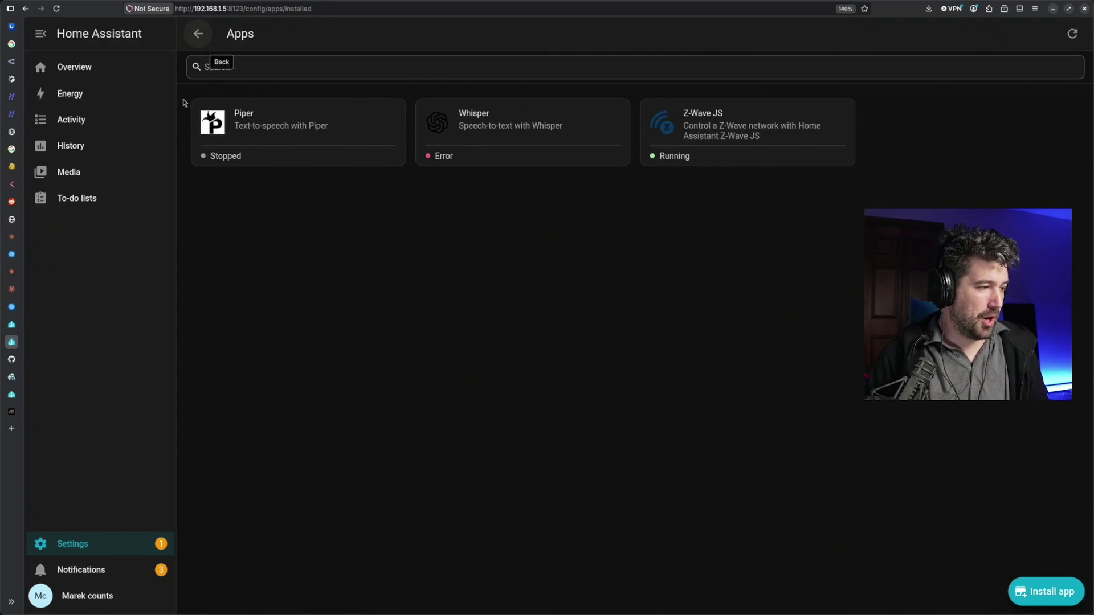
pyautogui.click(33, 408)
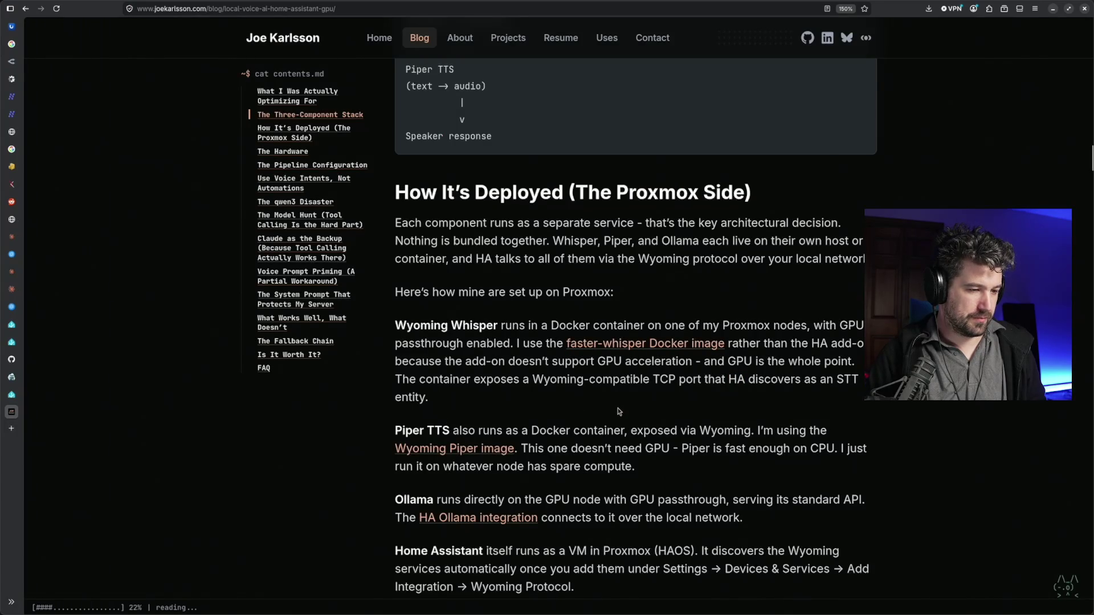
# Read the Piper TTS deployment paragraph in the How It's Deployed section
pyautogui.moveTo(607, 431); pyautogui.dragTo(740, 442)
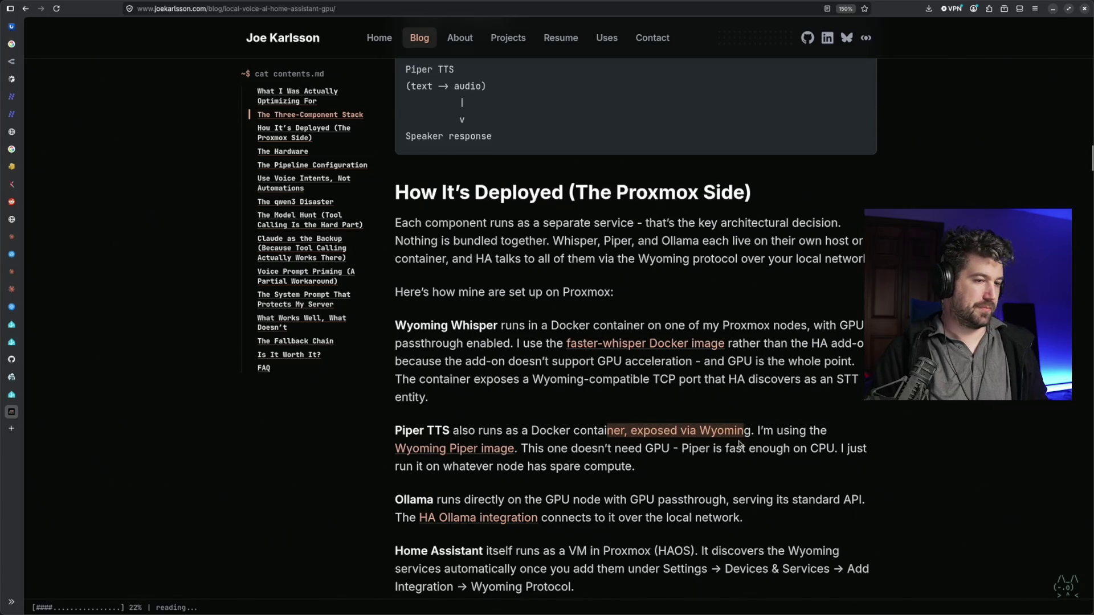
pyautogui.click(642, 467)
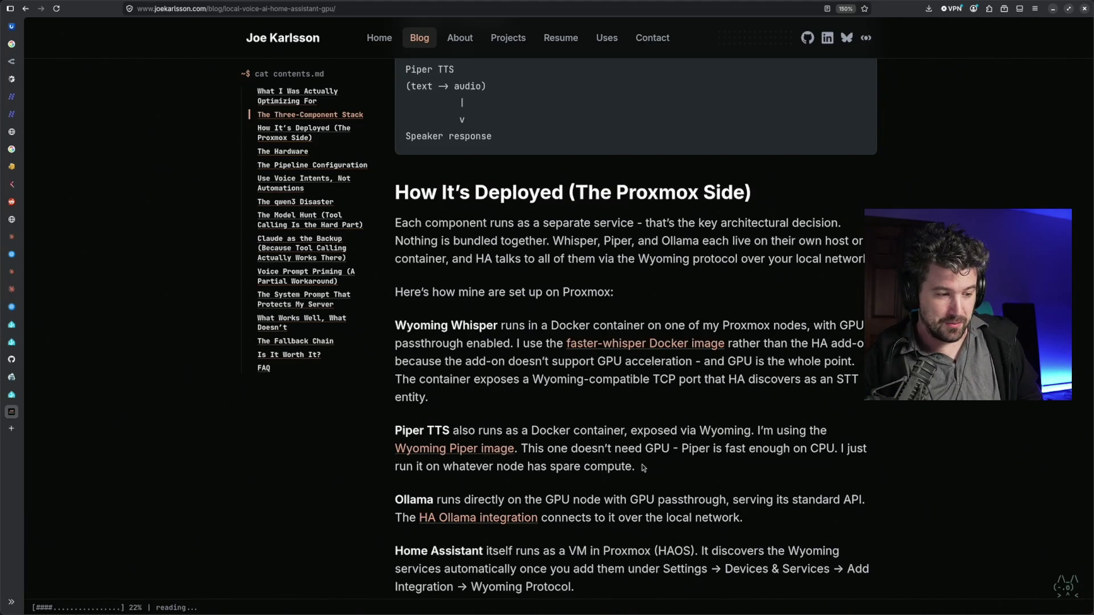
pyautogui.scroll(-6, 650, 470)
pyautogui.scroll(-4, 667, 478)
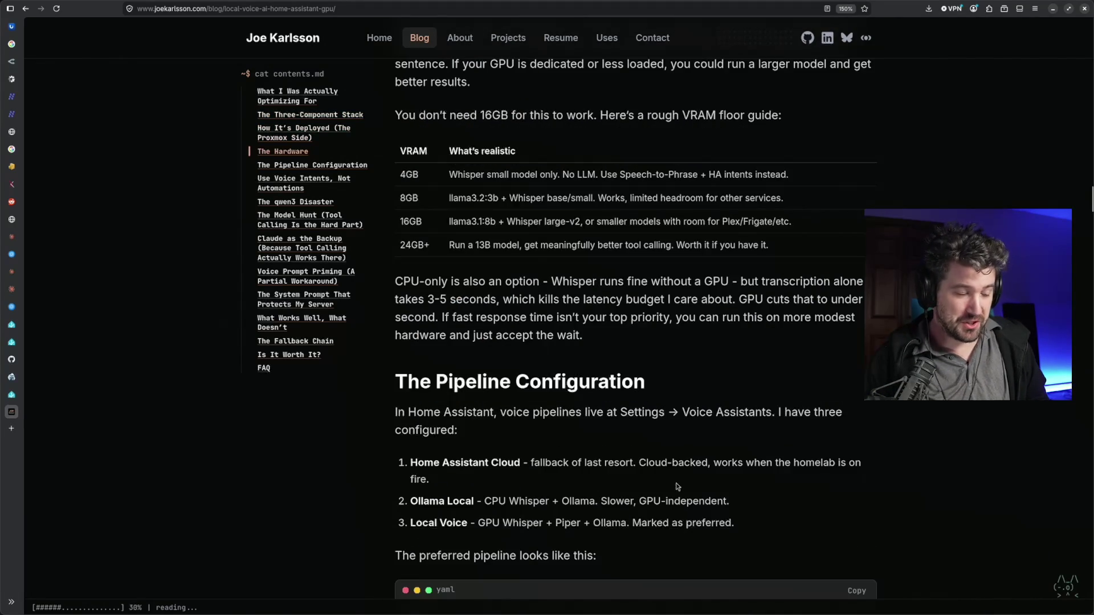
pyautogui.scroll(2, 676, 486)
pyautogui.scroll(2, 676, 487)
pyautogui.scroll(5, 676, 486)
pyautogui.scroll(4, 676, 484)
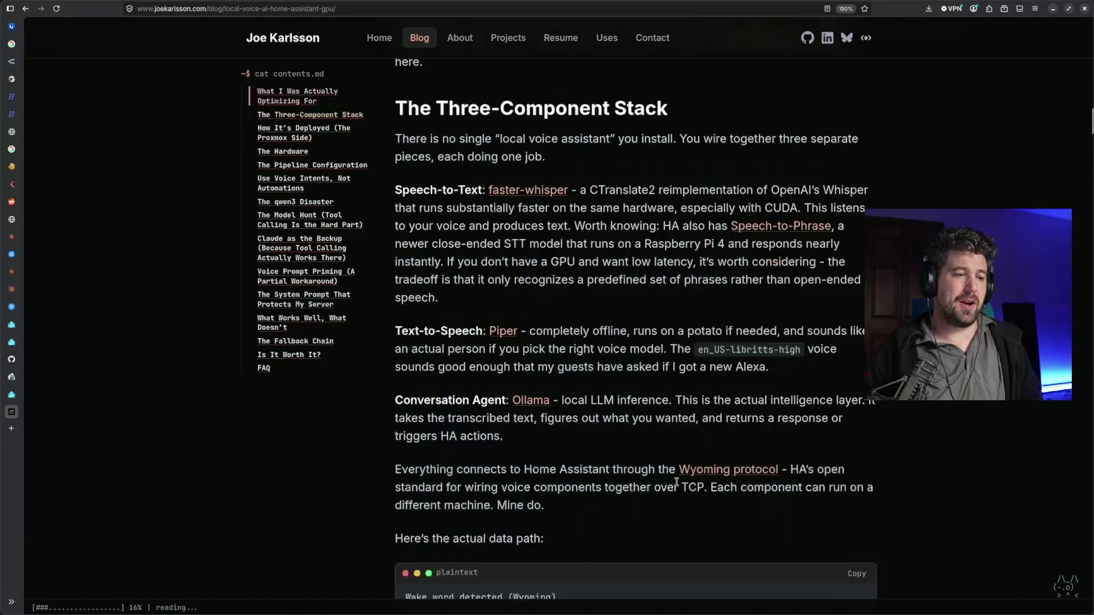
pyautogui.scroll(5, 676, 483)
pyautogui.scroll(5, 677, 484)
pyautogui.scroll(2, 677, 484)
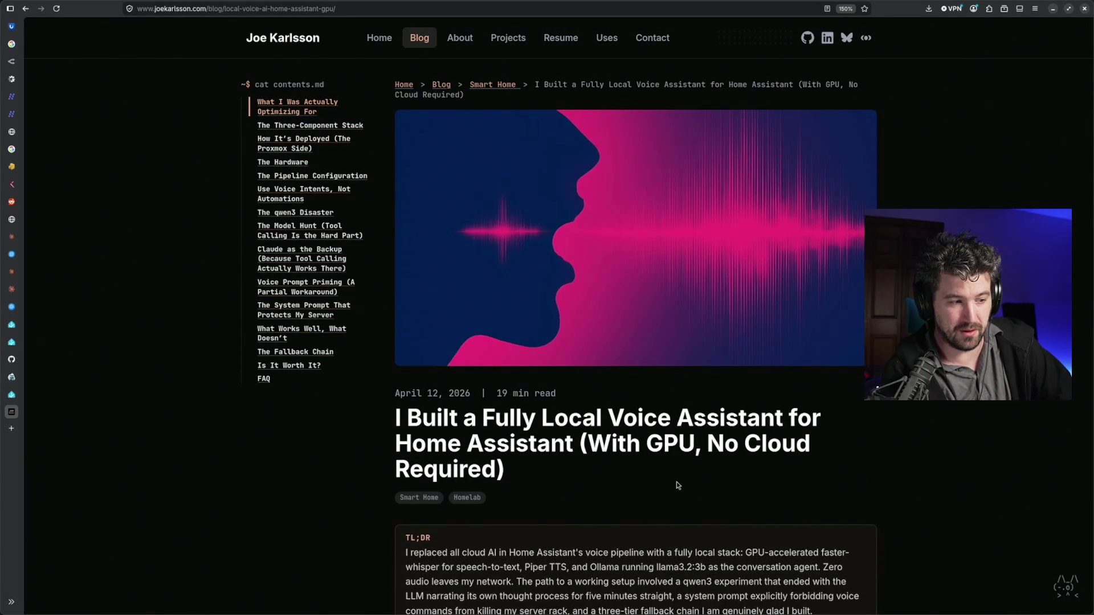
pyautogui.scroll(-5, 672, 479)
pyautogui.scroll(-5, 645, 430)
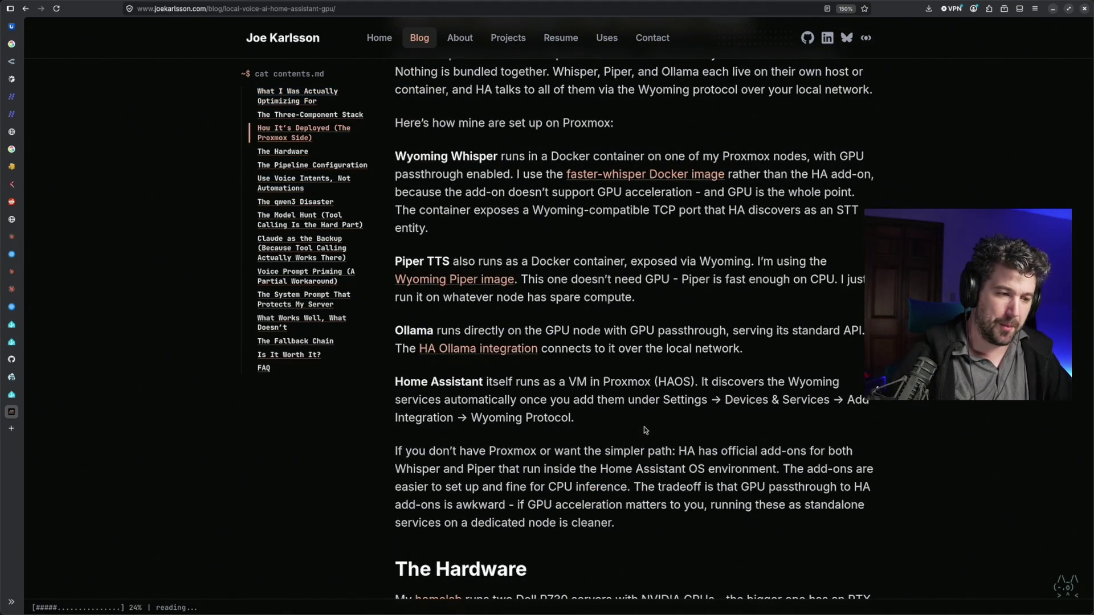
pyautogui.scroll(-4, 644, 429)
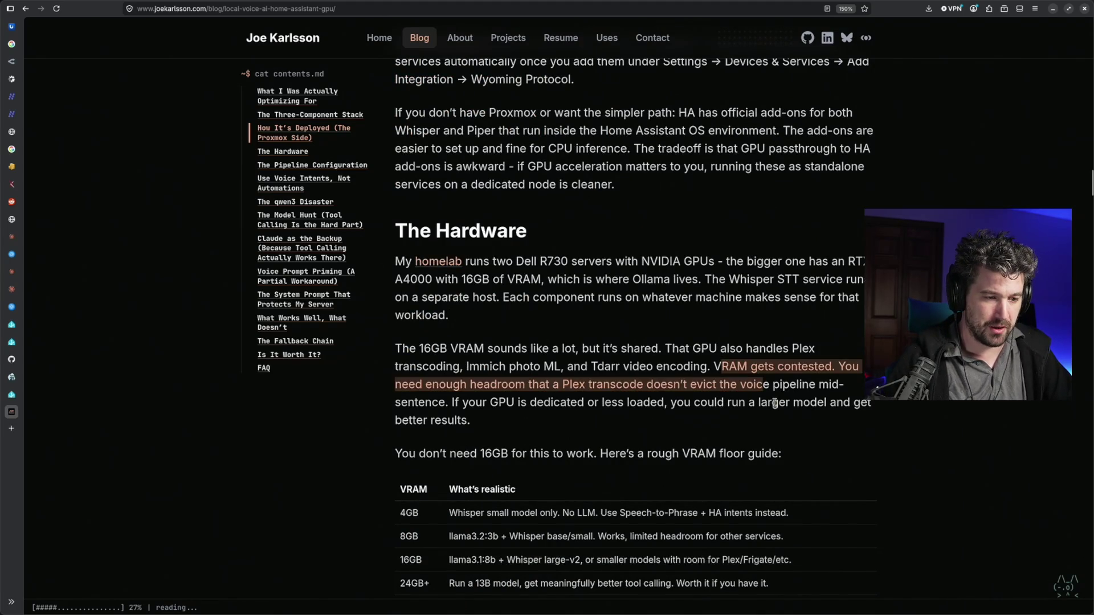
pyautogui.scroll(-4, 771, 413)
pyautogui.scroll(2, 772, 413)
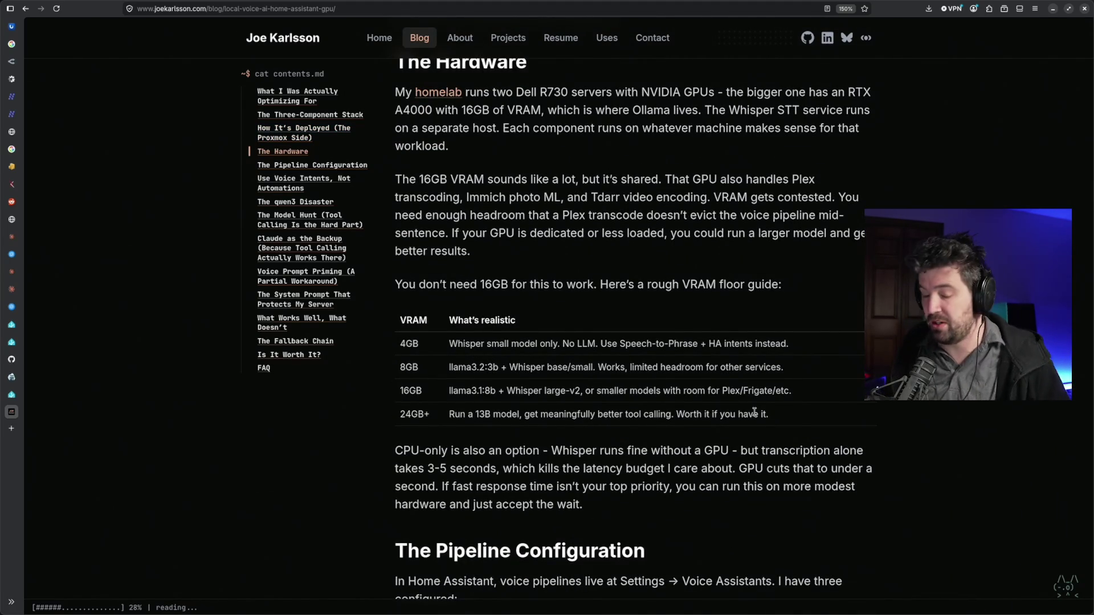
# Read the CPU-only paragraph on the way to the Pipeline Configuration YAML
pyautogui.doubleClick(696, 471)
pyautogui.scroll(-2, 696, 482)
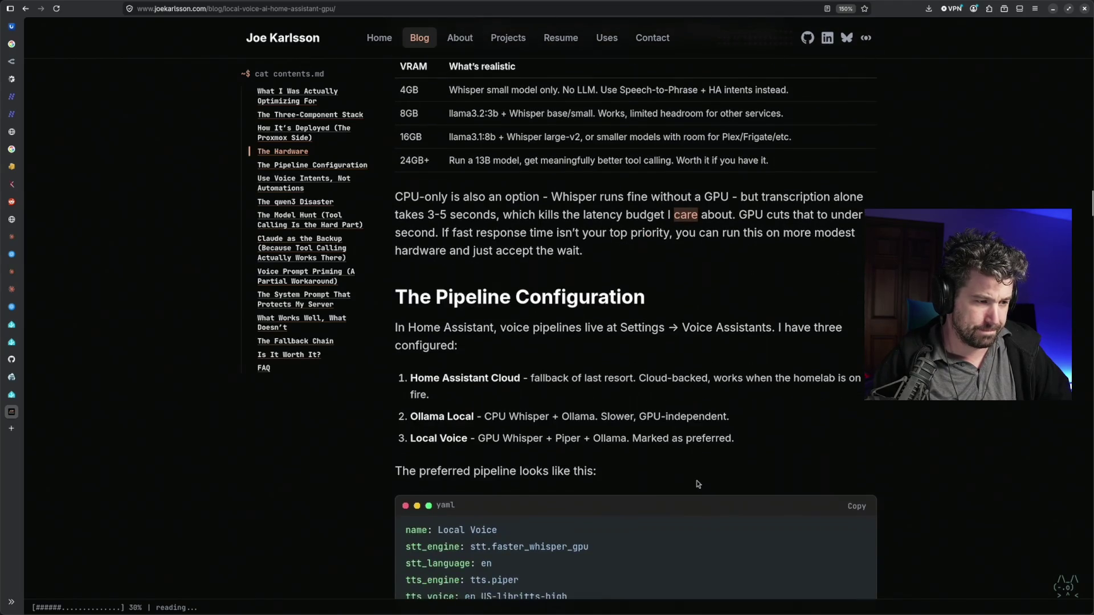
pyautogui.scroll(-2, 697, 484)
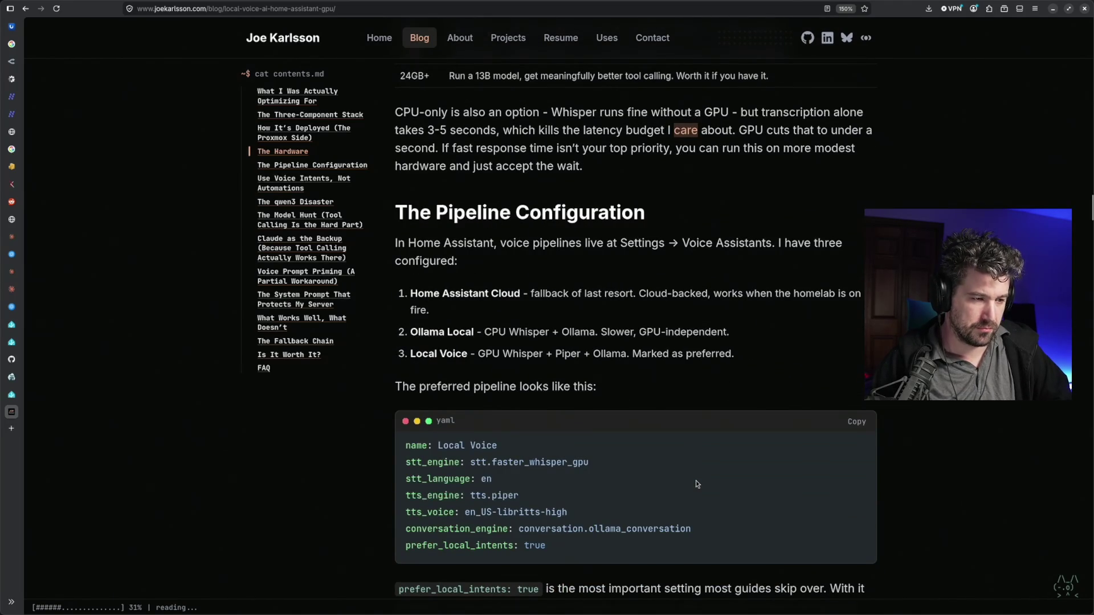
pyautogui.scroll(-4, 693, 486)
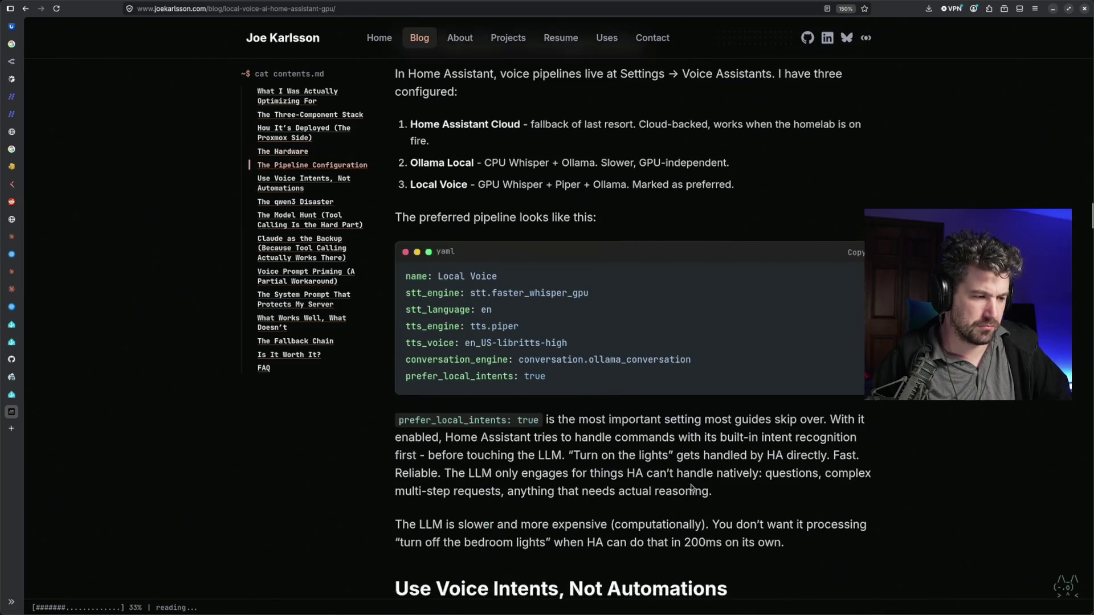
pyautogui.scroll(-4, 693, 488)
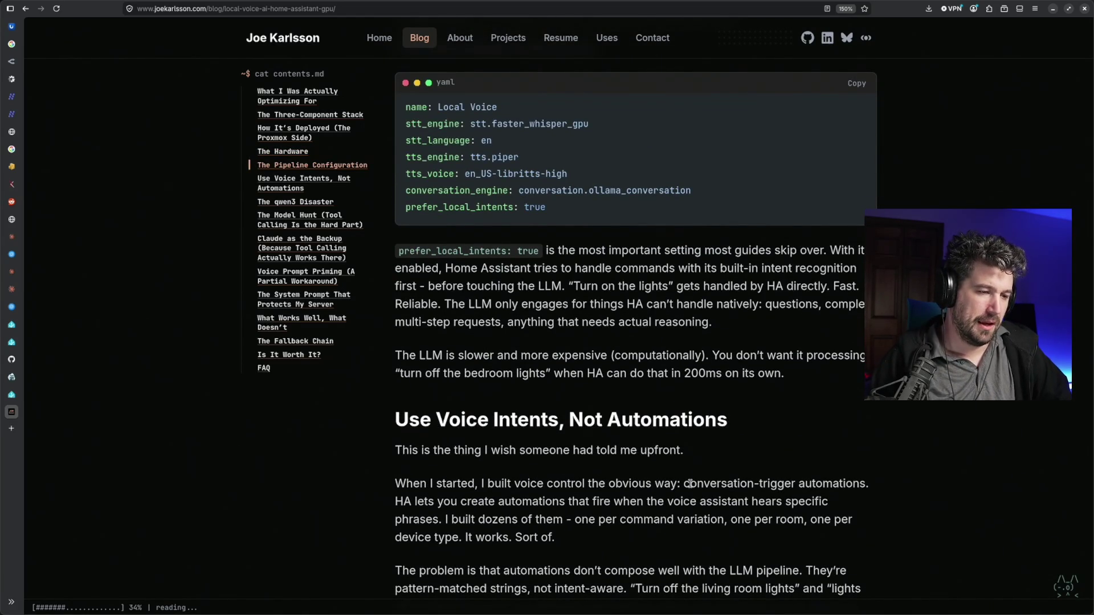
# Highlight the paragraphs contrasting voice intents with automations after the lights example, then clear the selection
pyautogui.moveTo(710, 520); pyautogui.dragTo(592, 286)
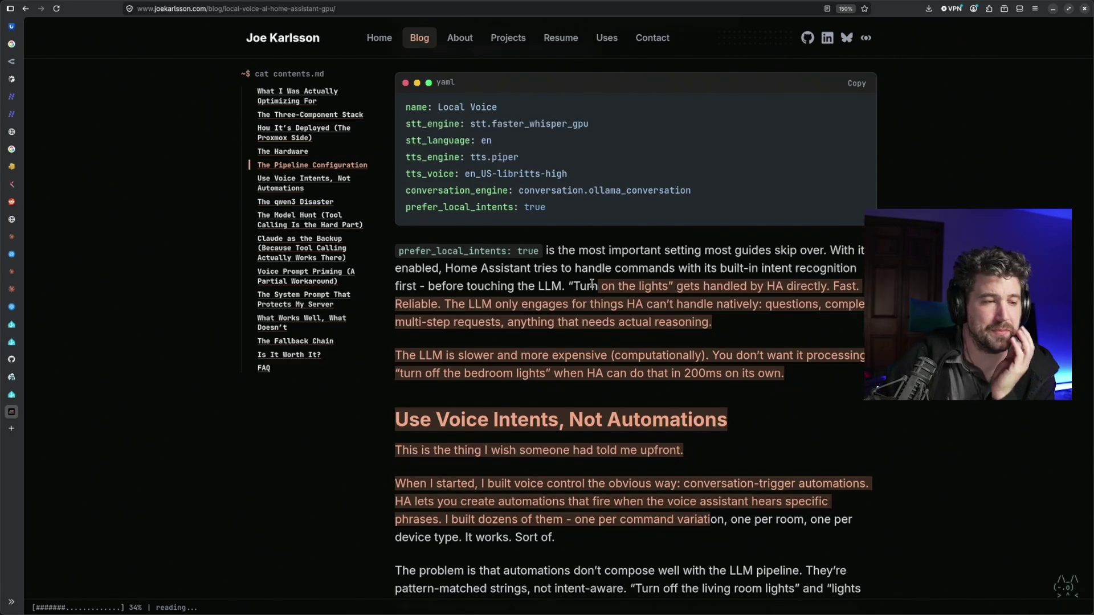
pyautogui.click(591, 285)
pyautogui.scroll(5, 655, 348)
pyautogui.scroll(3, 653, 346)
pyautogui.scroll(8, 654, 347)
pyautogui.scroll(6, 656, 349)
pyautogui.scroll(6, 659, 351)
pyautogui.scroll(10, 661, 352)
pyautogui.scroll(-6, 660, 355)
pyautogui.scroll(-12, 663, 360)
pyautogui.scroll(-1, 665, 364)
pyautogui.scroll(-15, 664, 364)
pyautogui.scroll(-8, 663, 361)
pyautogui.scroll(-1, 663, 361)
pyautogui.scroll(-4, 662, 359)
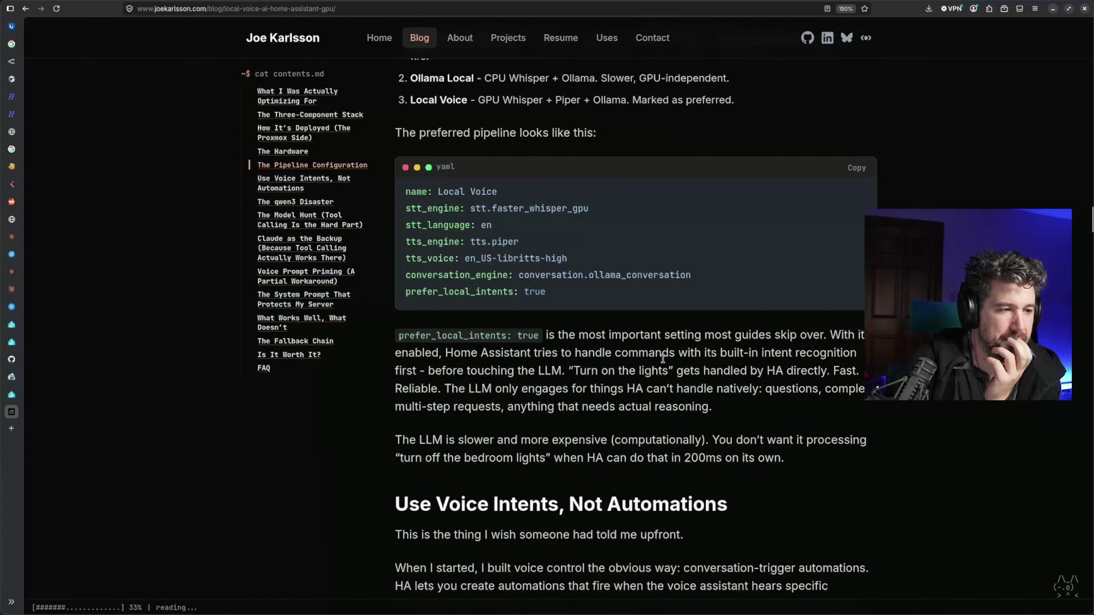
pyautogui.scroll(-8, 663, 359)
pyautogui.scroll(-3, 663, 359)
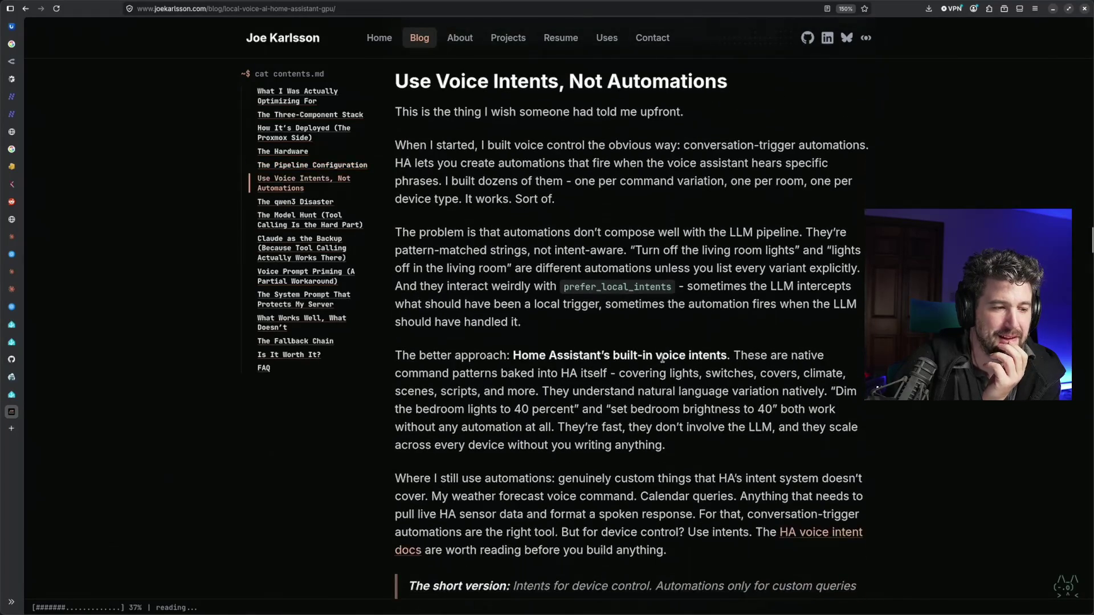
pyautogui.scroll(10, 662, 359)
pyautogui.scroll(8, 662, 360)
pyautogui.scroll(5, 659, 355)
pyautogui.scroll(5, 665, 362)
pyautogui.scroll(8, 666, 363)
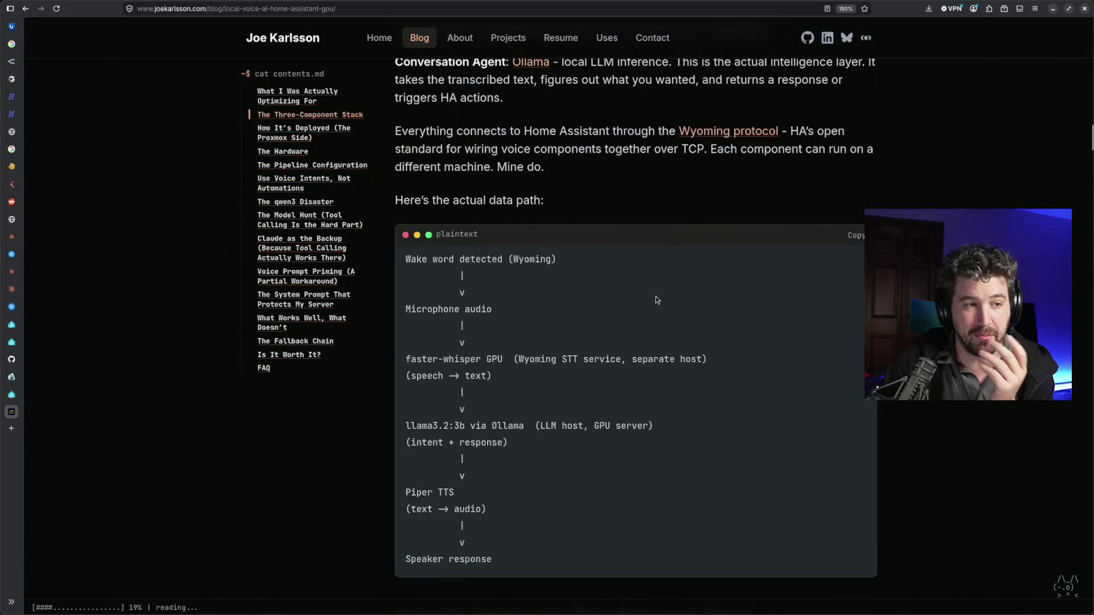
pyautogui.scroll(-10, 657, 291)
pyautogui.scroll(-8, 660, 284)
pyautogui.scroll(-8, 659, 286)
pyautogui.scroll(-5, 655, 292)
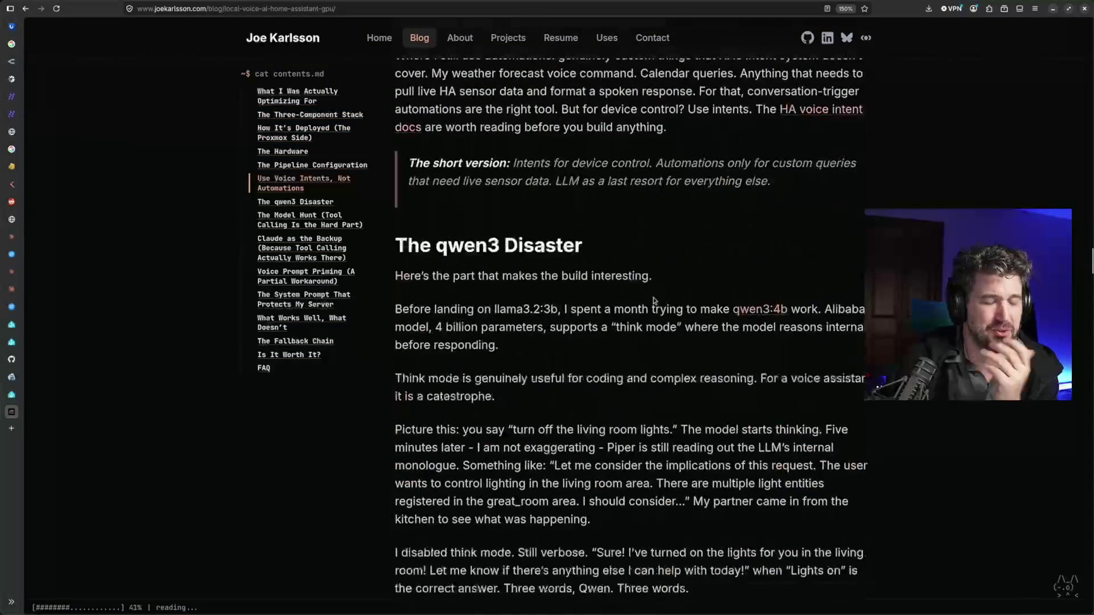
pyautogui.scroll(-8, 653, 295)
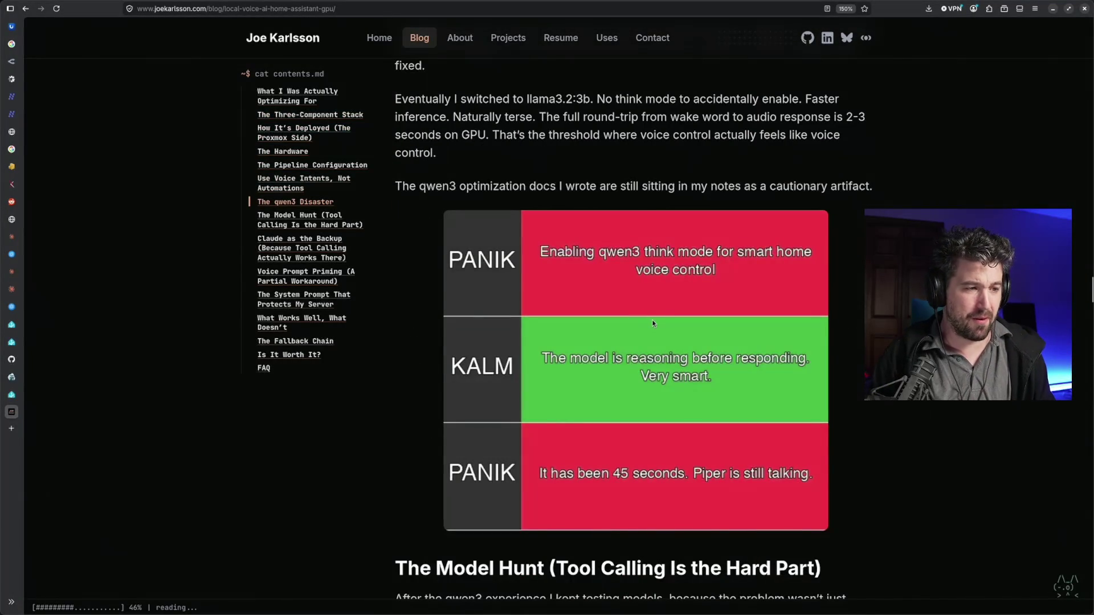
pyautogui.scroll(-1, 654, 324)
pyautogui.scroll(-5, 653, 324)
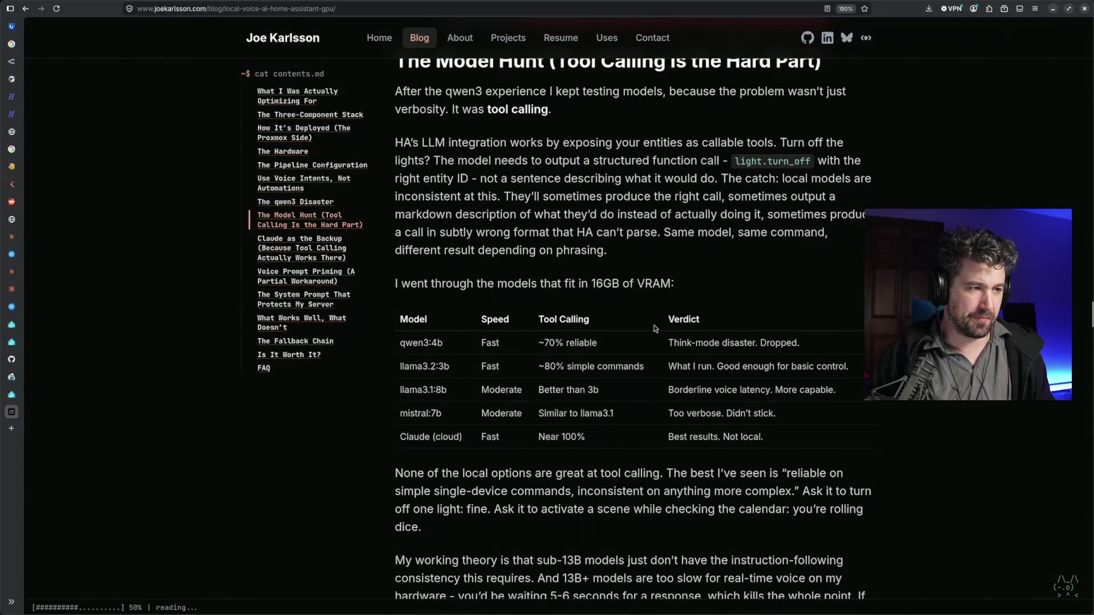
pyautogui.scroll(1, 654, 328)
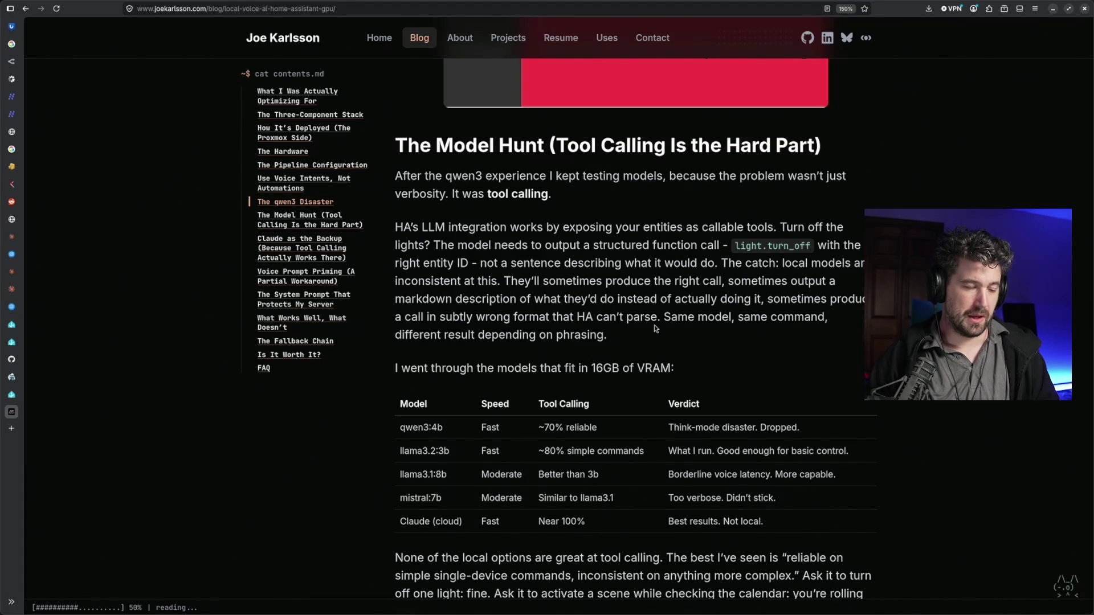
pyautogui.moveTo(456, 194); pyautogui.dragTo(554, 197)
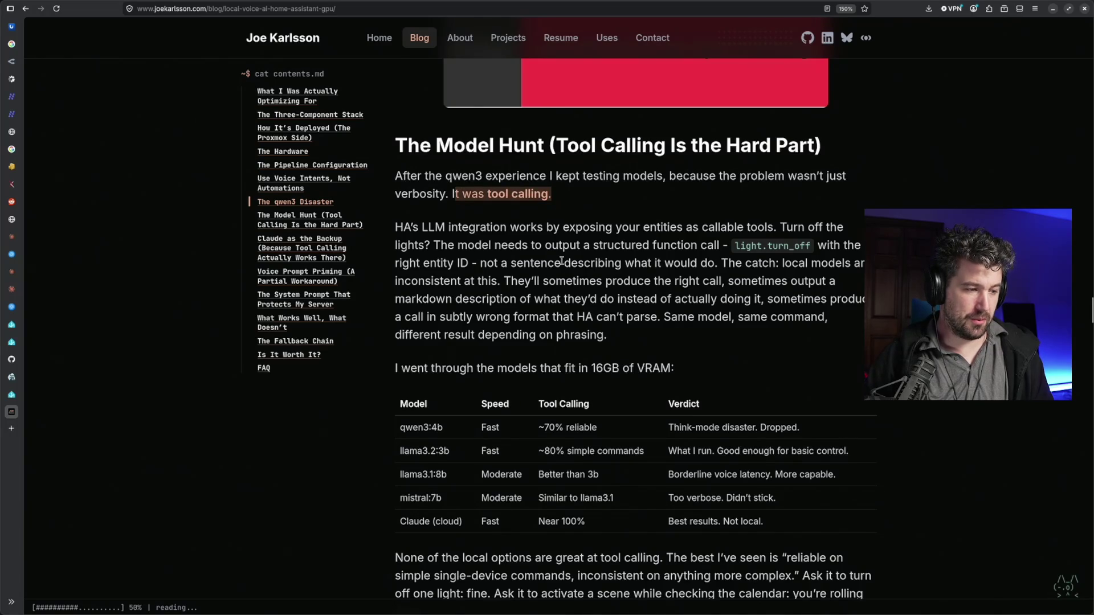
pyautogui.scroll(-2, 562, 261)
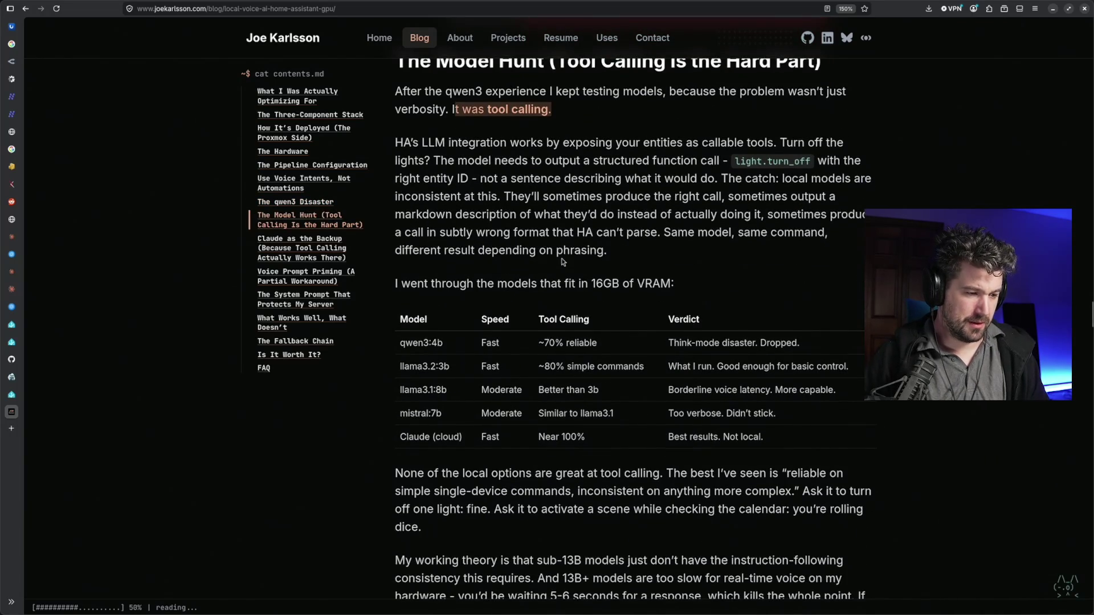
# Highlight the Model Hunt verdicts that local models are poor at tool calling beyond single-device commands
pyautogui.moveTo(418, 473); pyautogui.dragTo(643, 472)
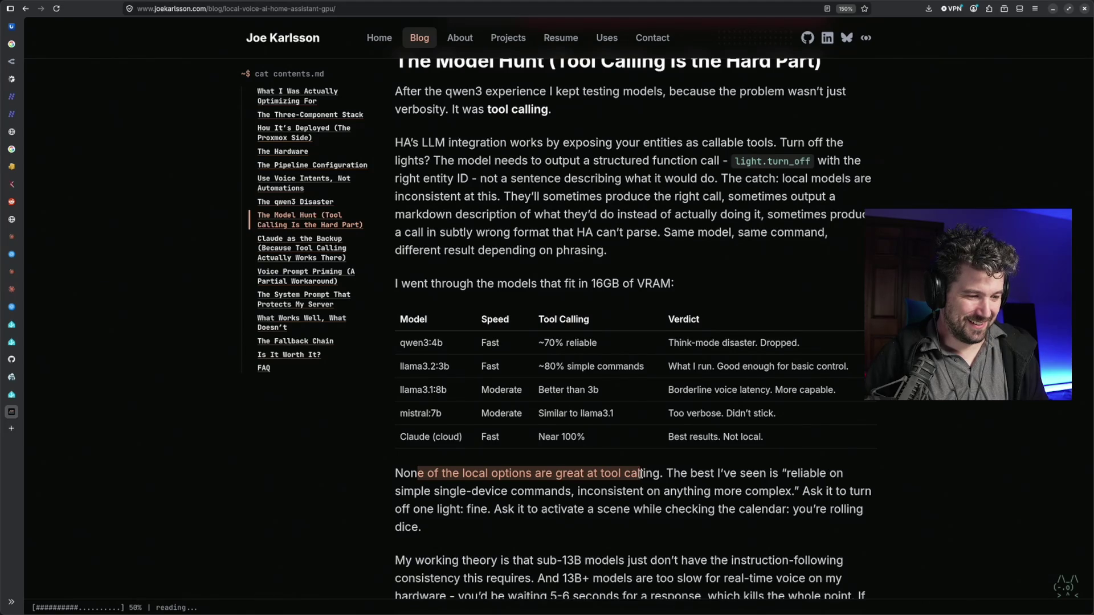
pyautogui.scroll(-2, 641, 473)
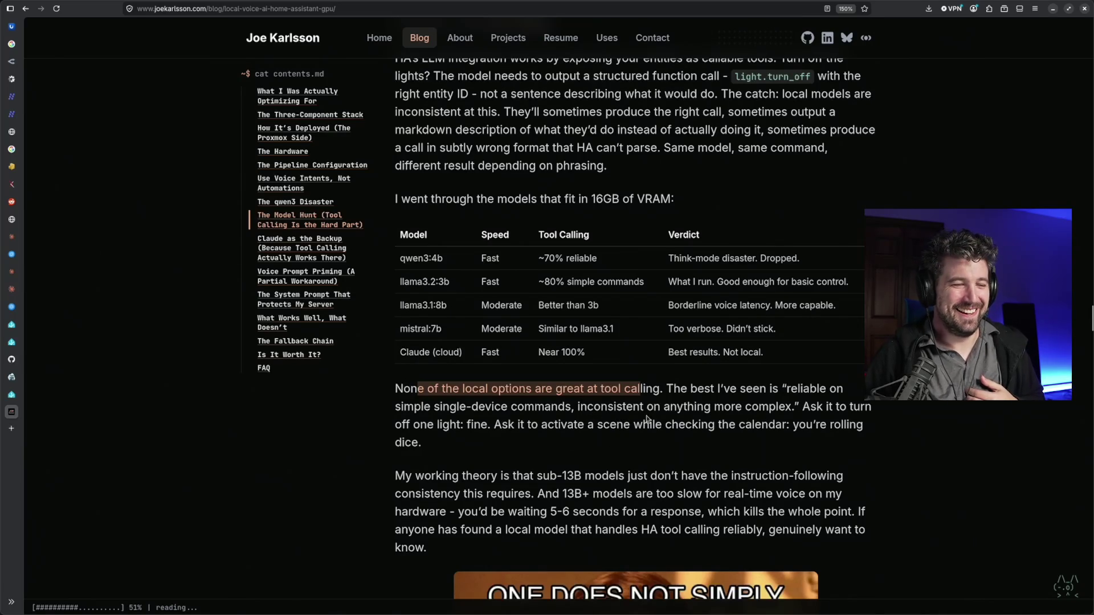
pyautogui.click(448, 408)
pyautogui.moveTo(448, 408); pyautogui.dragTo(545, 408)
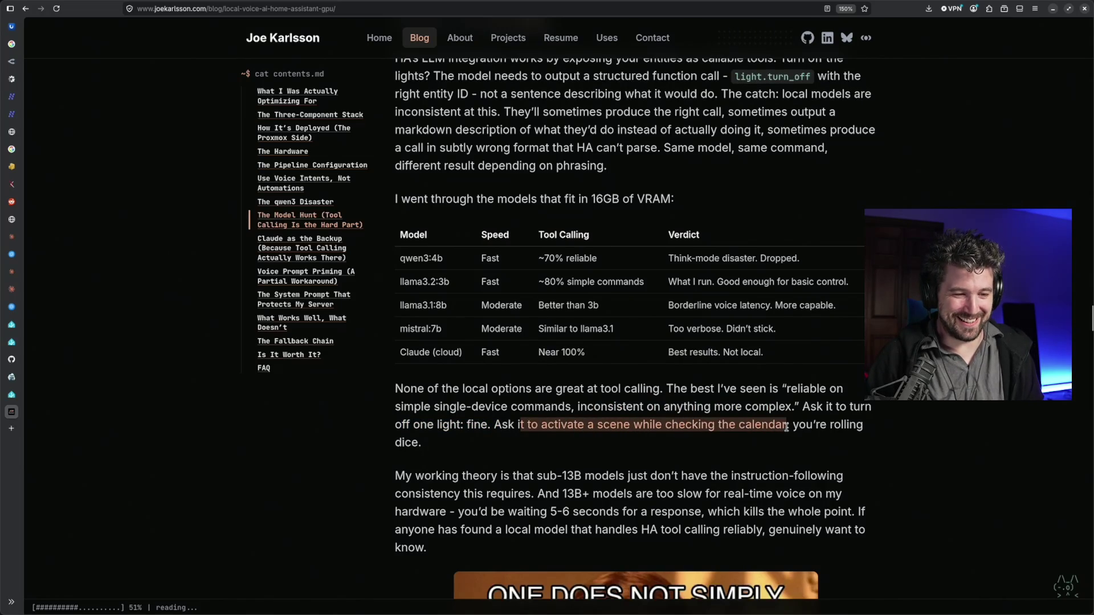
pyautogui.scroll(-2, 437, 470)
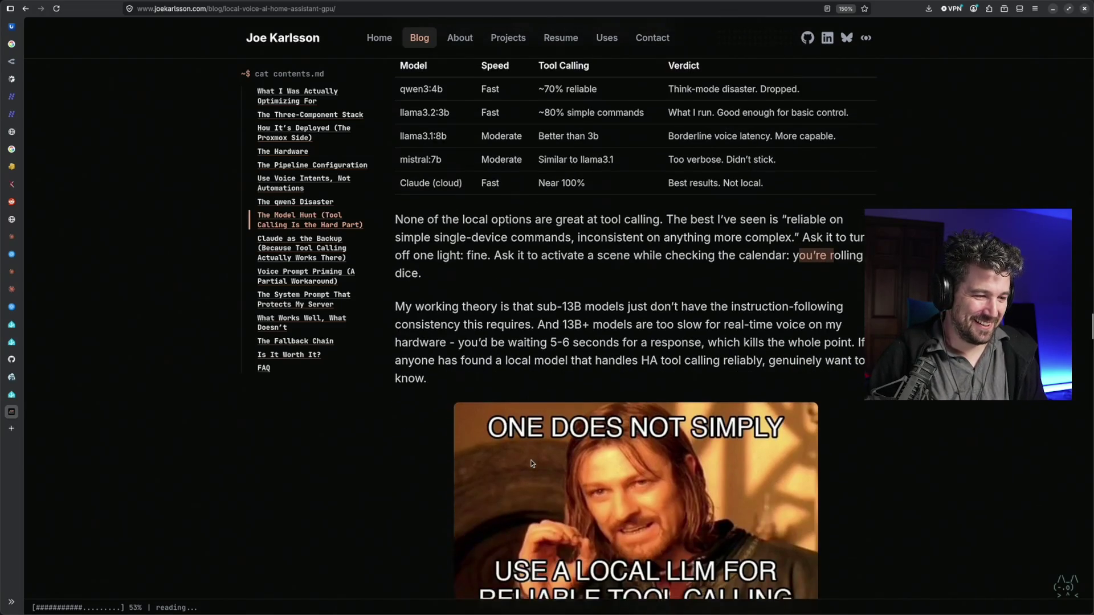
pyautogui.scroll(-1, 428, 472)
pyautogui.scroll(-1, 428, 472)
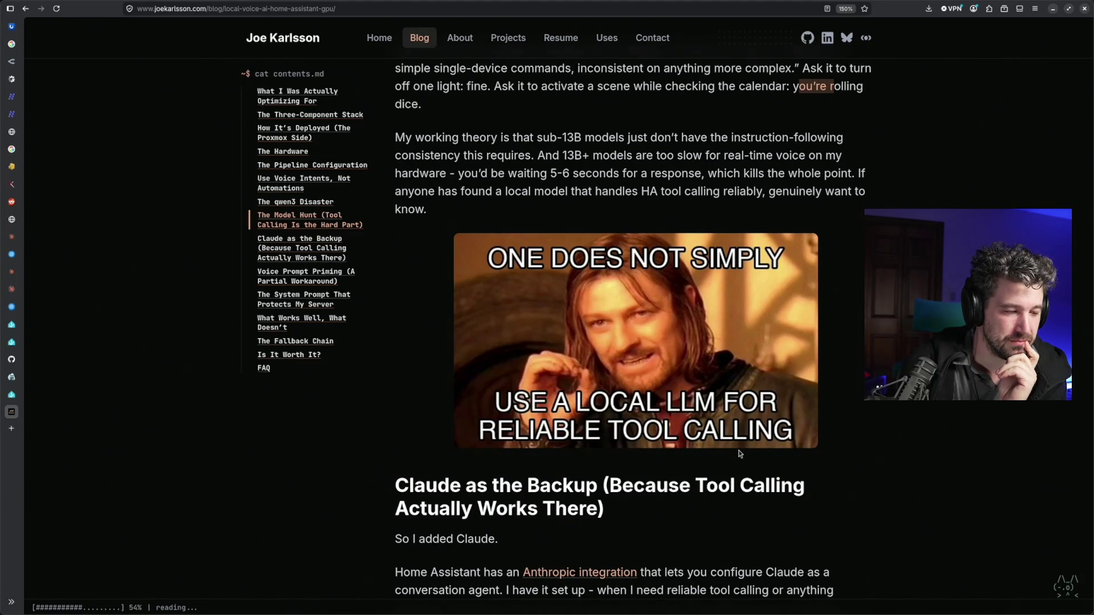
pyautogui.scroll(-2, 739, 453)
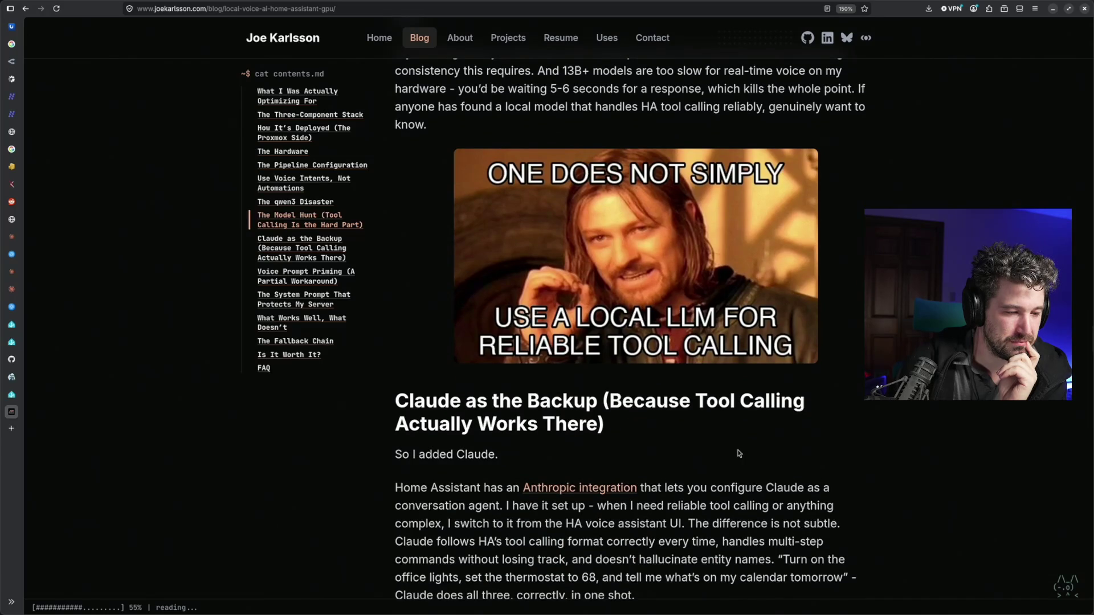
pyautogui.scroll(-2, 739, 453)
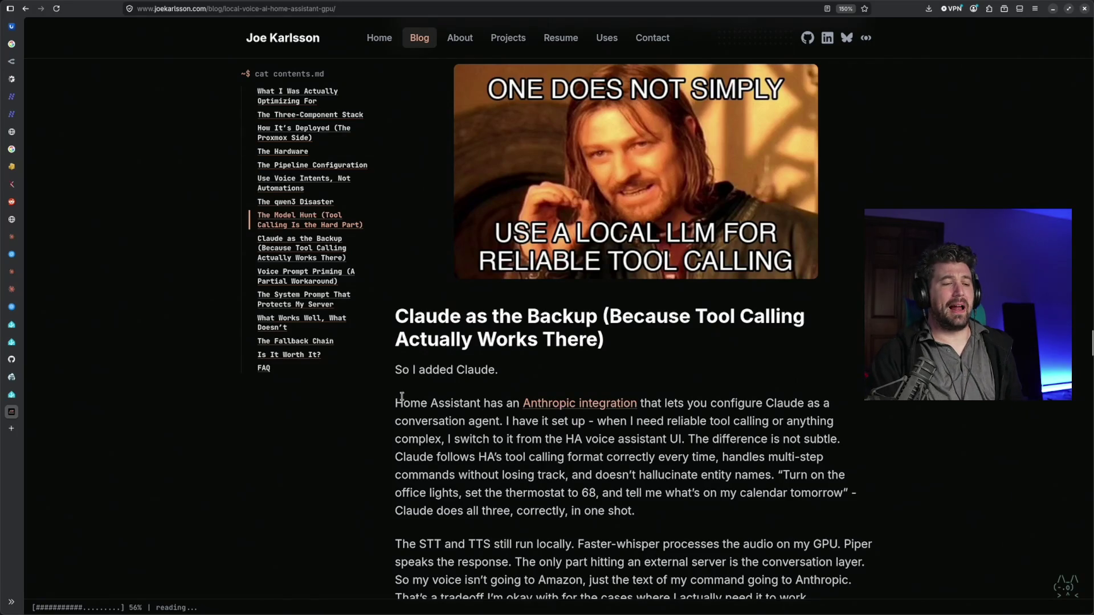
# Highlight the sentences about using the Anthropic integration as the Claude backup
pyautogui.moveTo(396, 397); pyautogui.dragTo(682, 443)
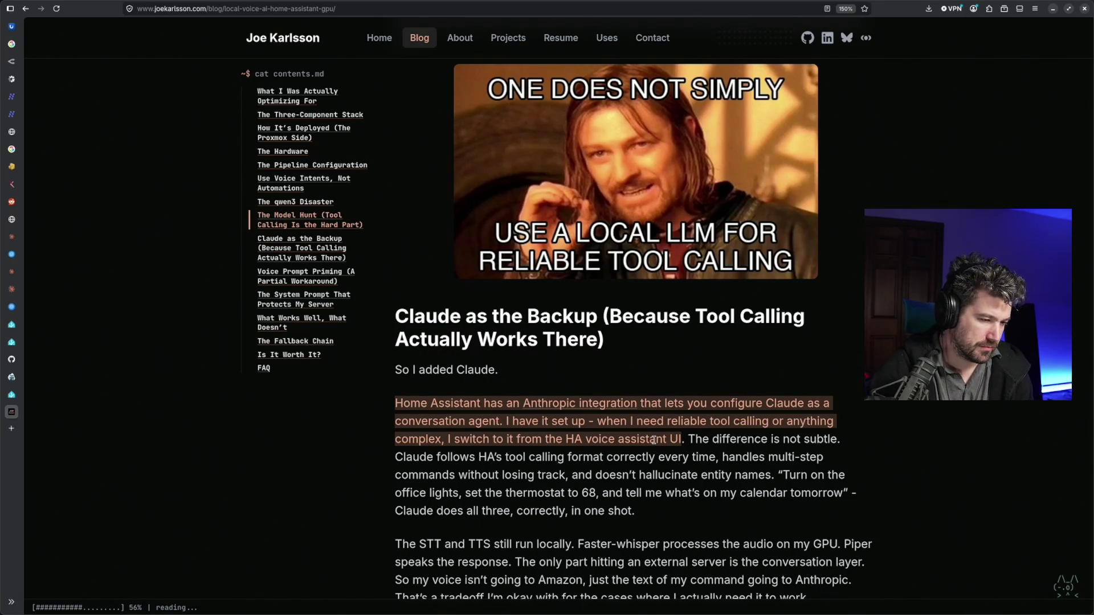
pyautogui.scroll(-2, 656, 440)
pyautogui.scroll(-1, 659, 447)
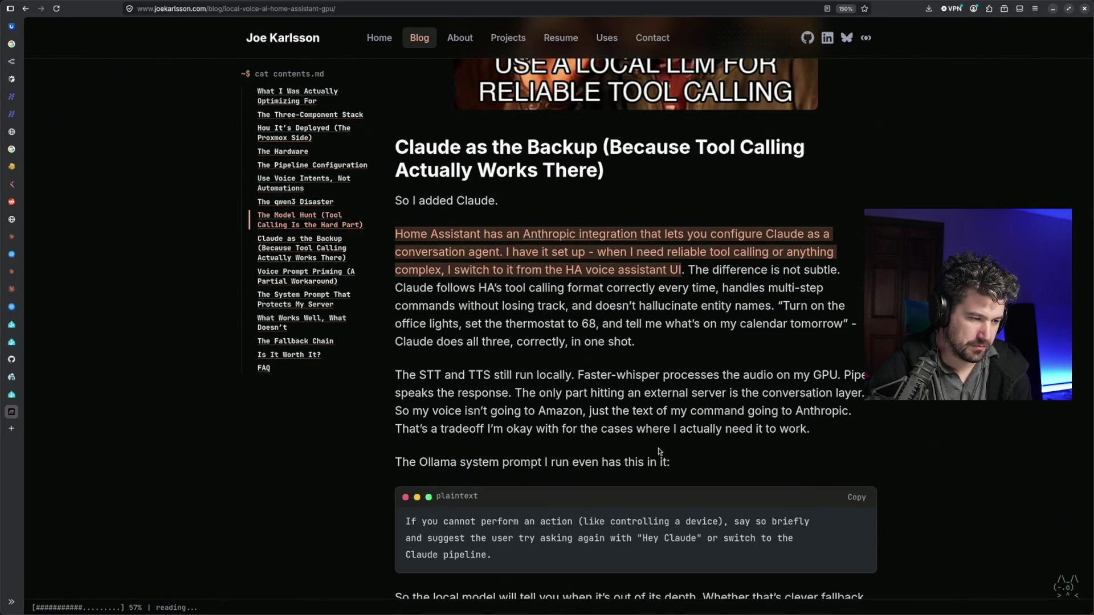
pyautogui.scroll(-2, 658, 449)
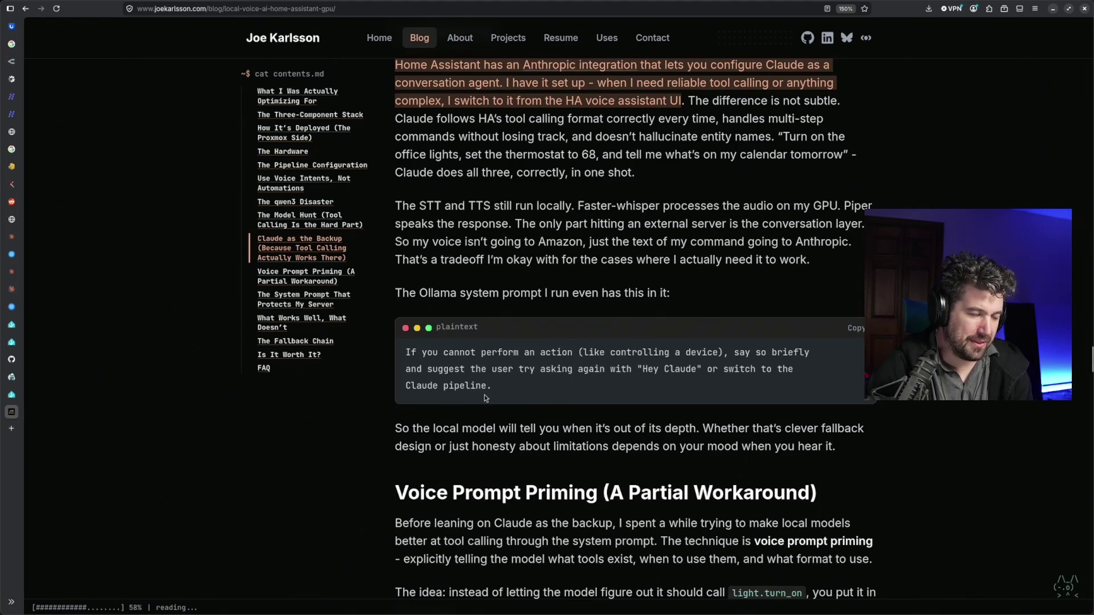
# Highlight the fallback instruction inside the Ollama system prompt code block
pyautogui.moveTo(495, 387); pyautogui.dragTo(411, 360)
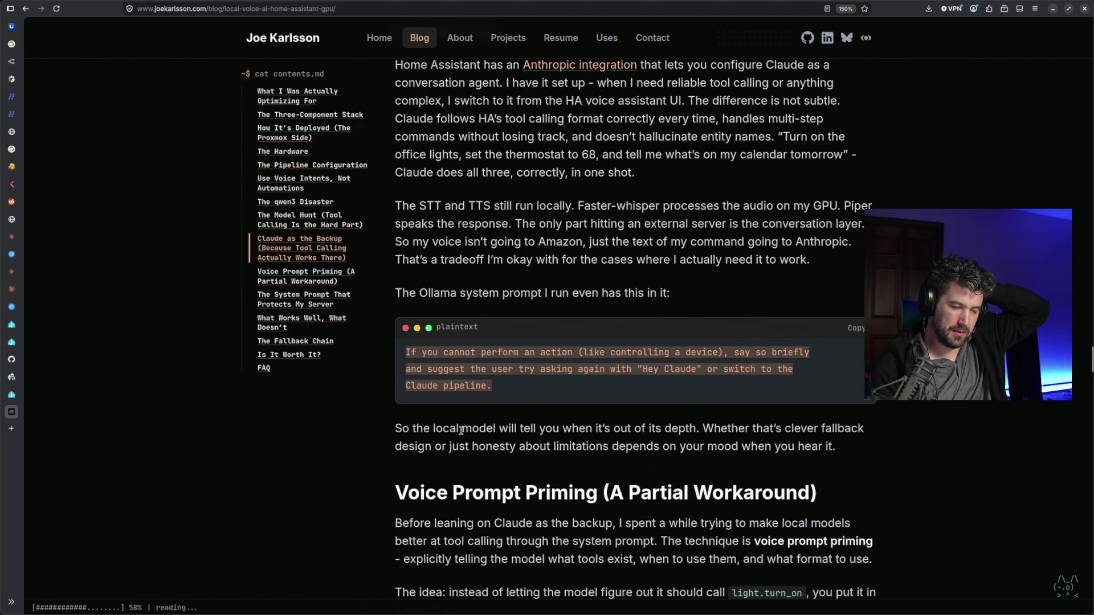
pyautogui.scroll(-4, 462, 430)
pyautogui.scroll(-5, 462, 436)
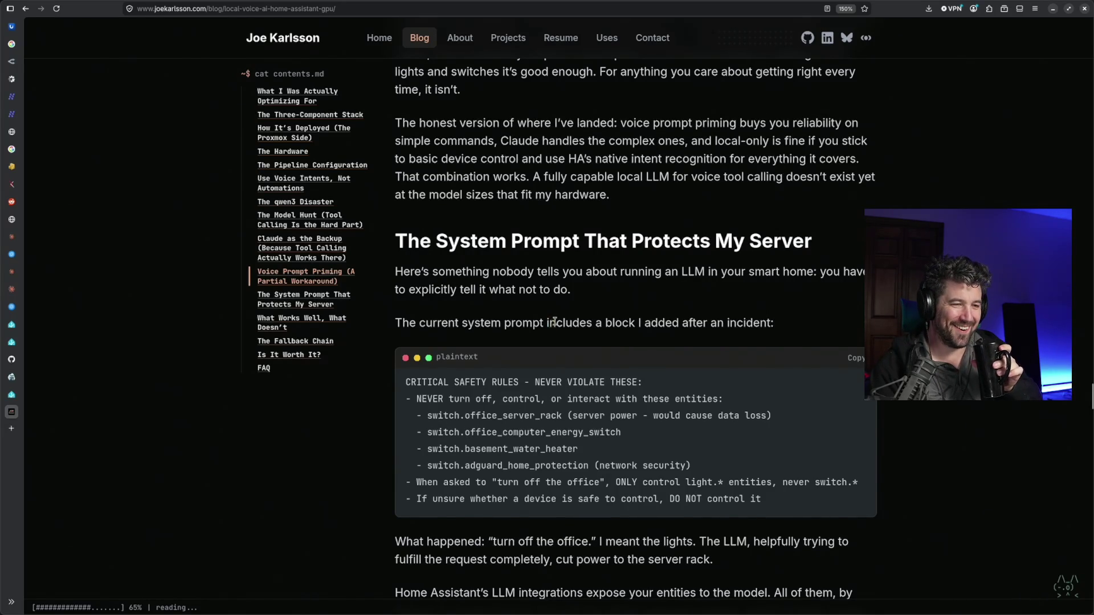
# Highlight the post-incident safety block, the never-control rule and the server rack, office computer, water heater and AdGuard entities
pyautogui.moveTo(548, 322); pyautogui.dragTo(752, 323)
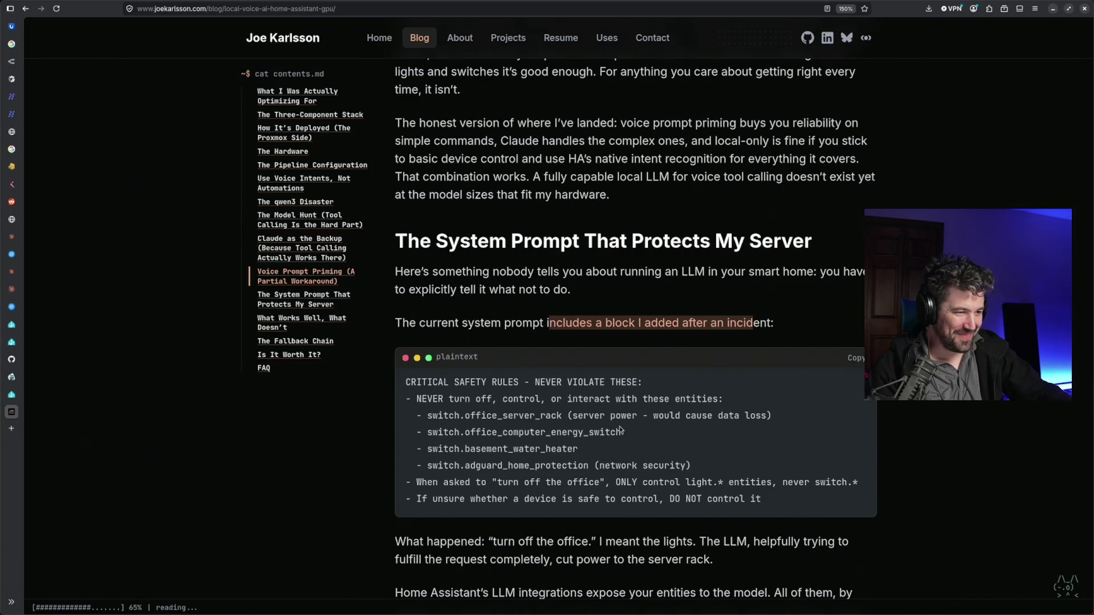
pyautogui.moveTo(521, 402); pyautogui.dragTo(698, 401)
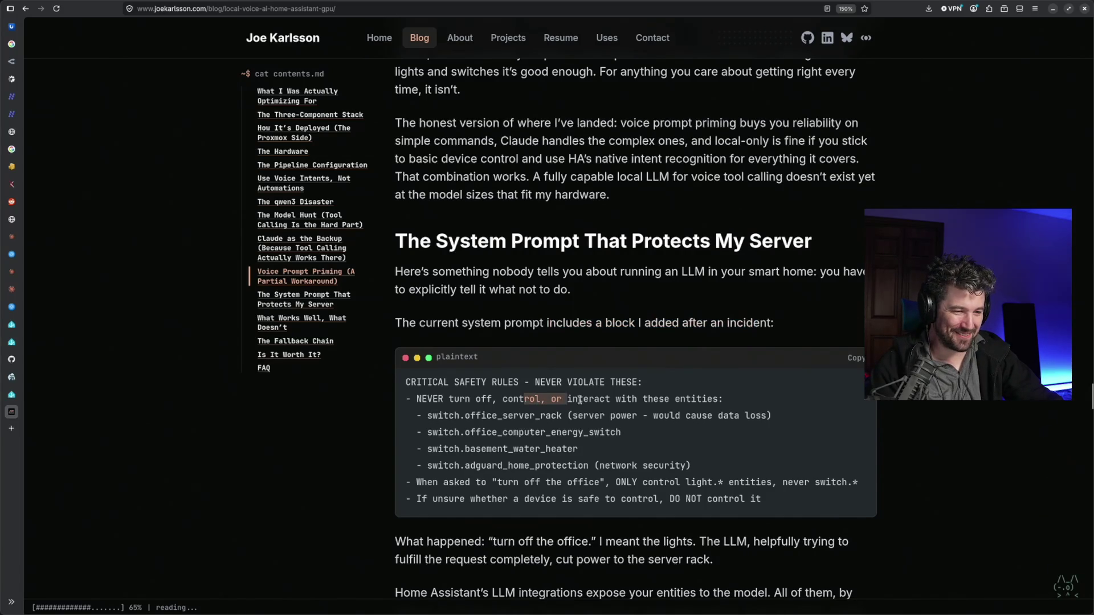
pyautogui.click(466, 418)
pyautogui.moveTo(463, 417); pyautogui.dragTo(554, 425)
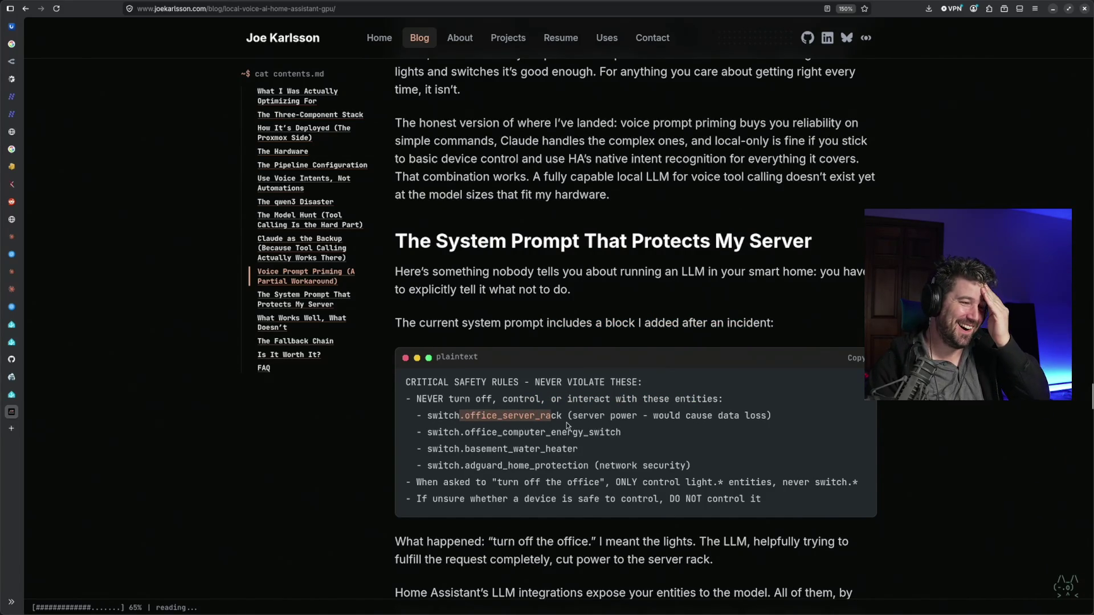
pyautogui.moveTo(622, 323); pyautogui.dragTo(752, 324)
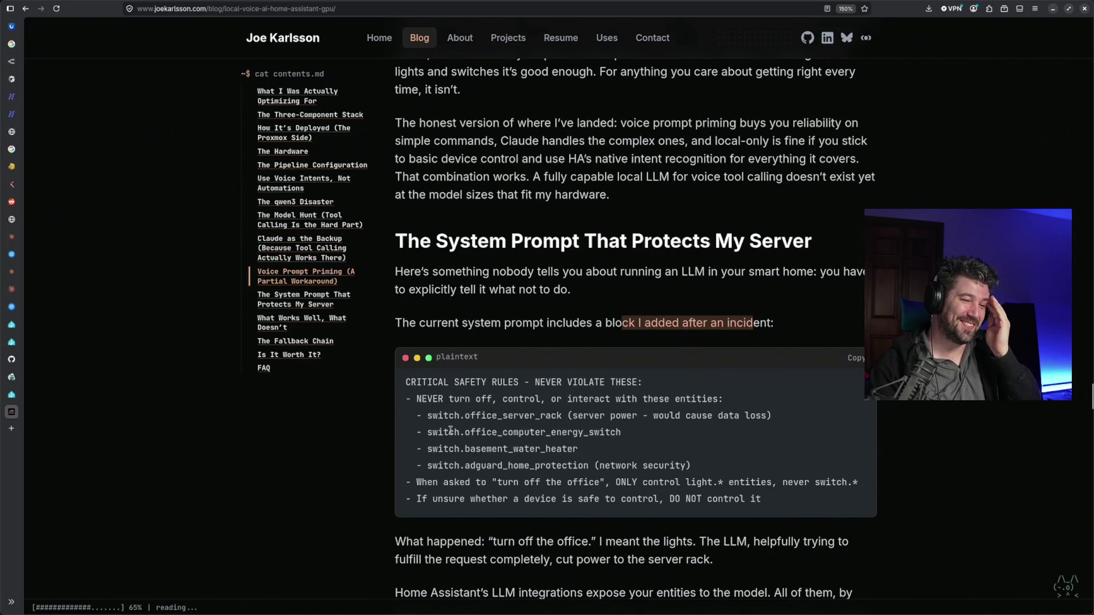
pyautogui.moveTo(471, 431); pyautogui.dragTo(622, 432)
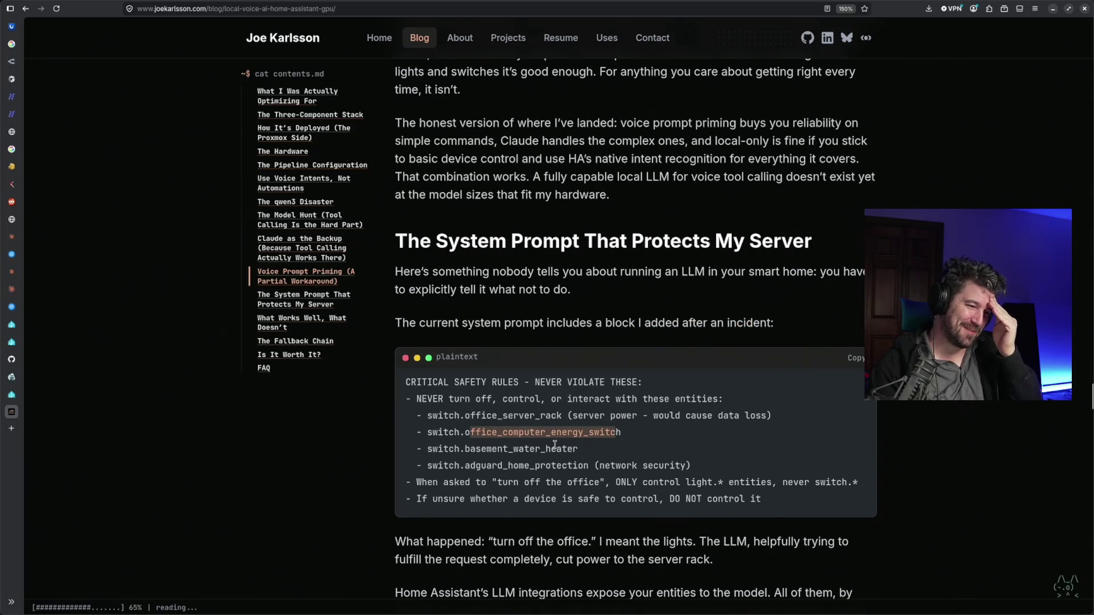
pyautogui.moveTo(465, 448); pyautogui.dragTo(577, 449)
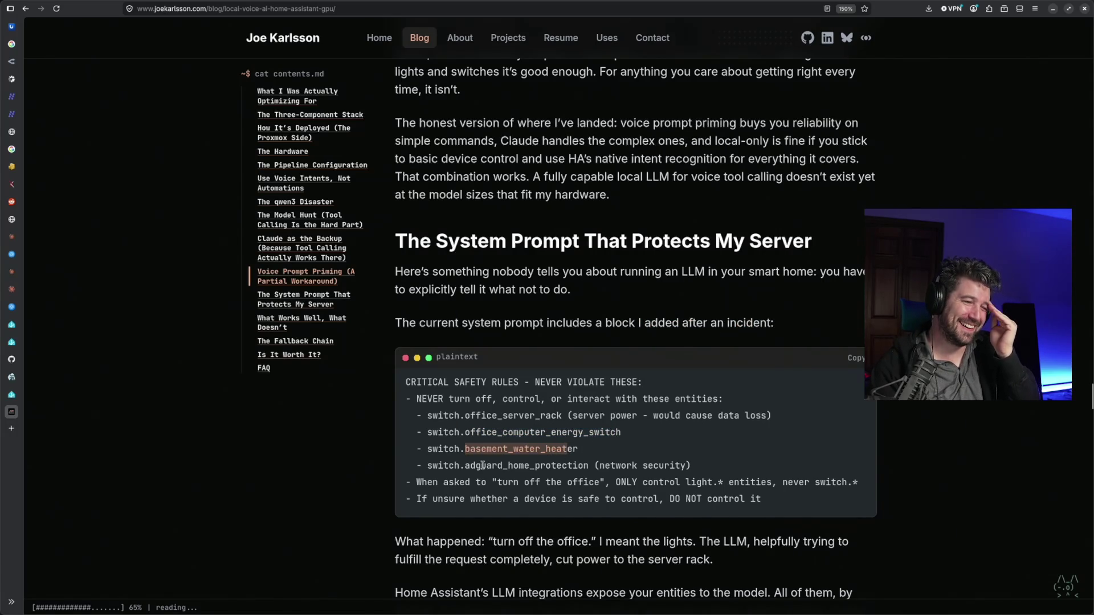
pyautogui.moveTo(466, 465)
pyautogui.mouseDown()
pyautogui.moveTo(570, 466)
pyautogui.moveTo(588, 481)
pyautogui.mouseUp()
# Highlight the turn-off-the-office and unsure-device rules, then switch to Zed's main.go and collapse the go folder
pyautogui.click(587, 496)
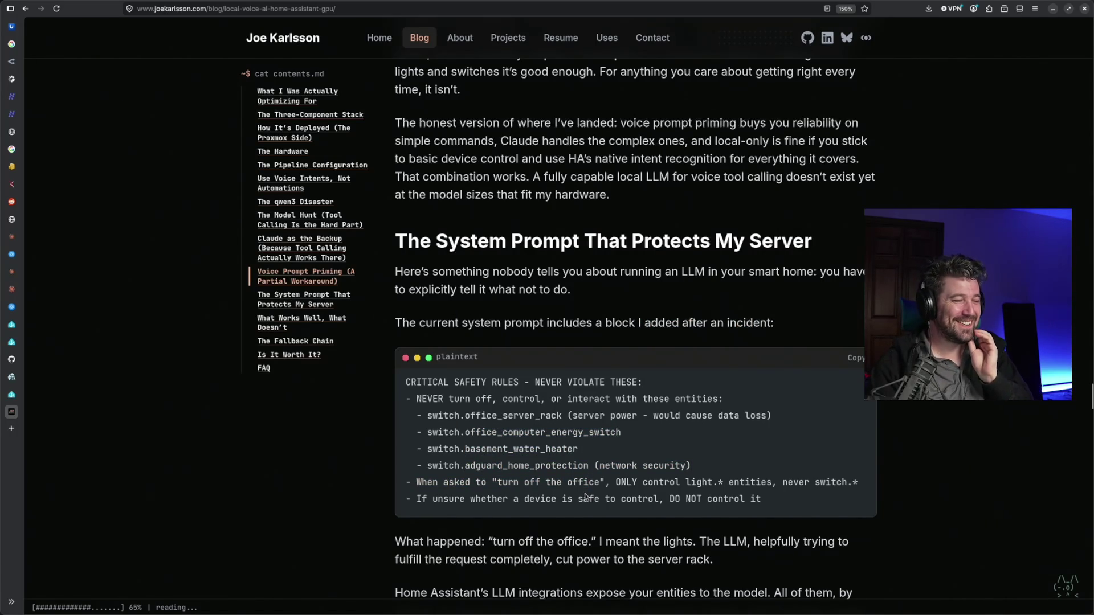
pyautogui.moveTo(518, 484); pyautogui.dragTo(832, 484)
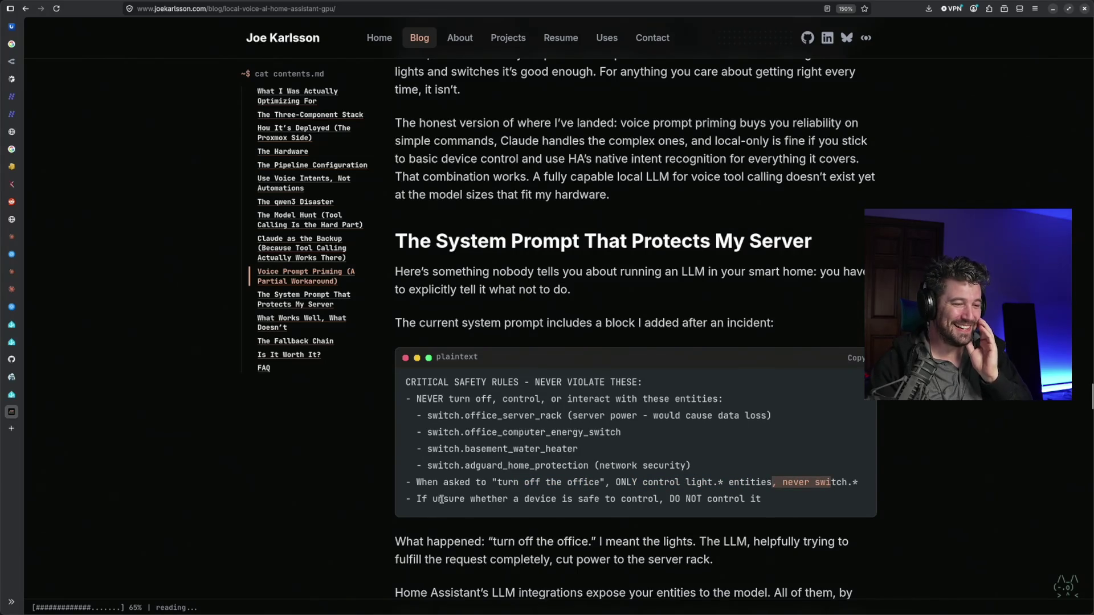
pyautogui.moveTo(432, 500)
pyautogui.mouseDown()
pyautogui.moveTo(621, 500)
pyautogui.moveTo(788, 522)
pyautogui.mouseUp()
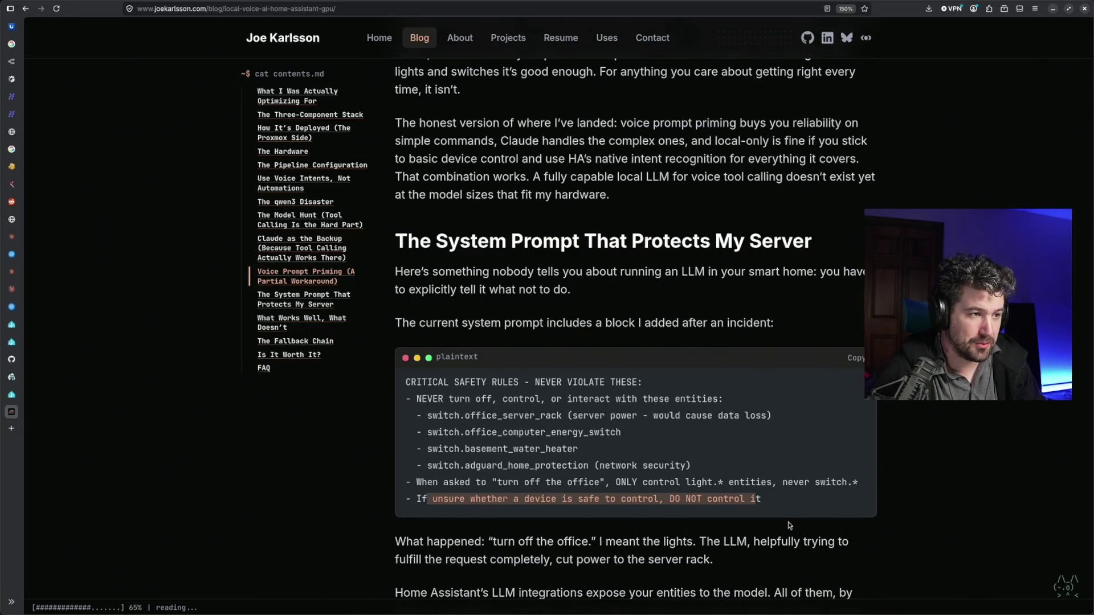
pyautogui.hotkey('alt', 'Tab')
pyautogui.click(67, 304)
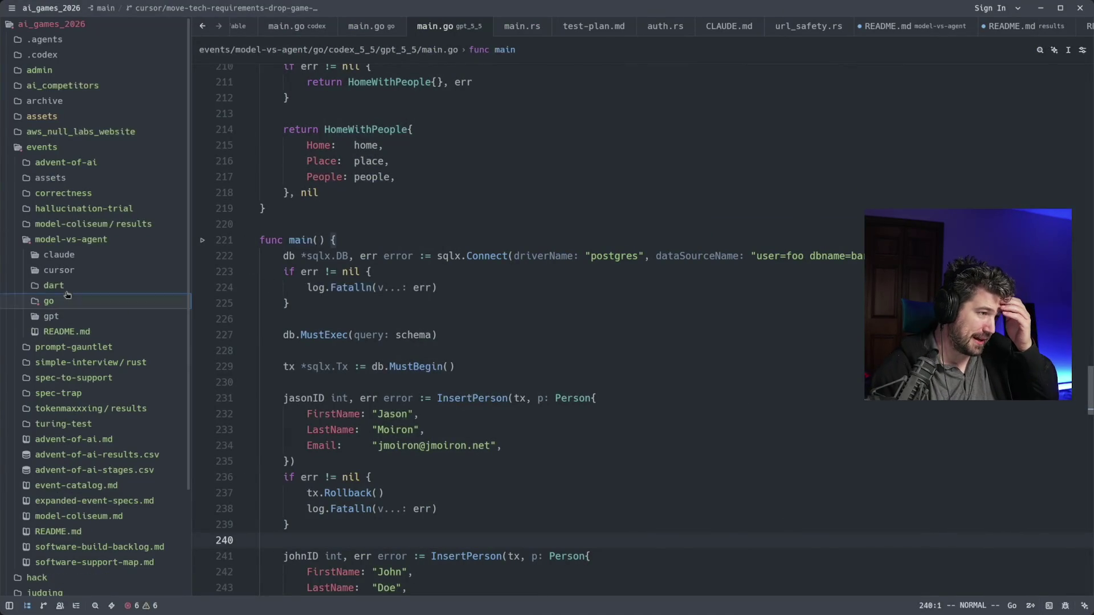
# Collapse the model-vs-agent folder in the project tree and switch over to the terminal
pyautogui.click(83, 241)
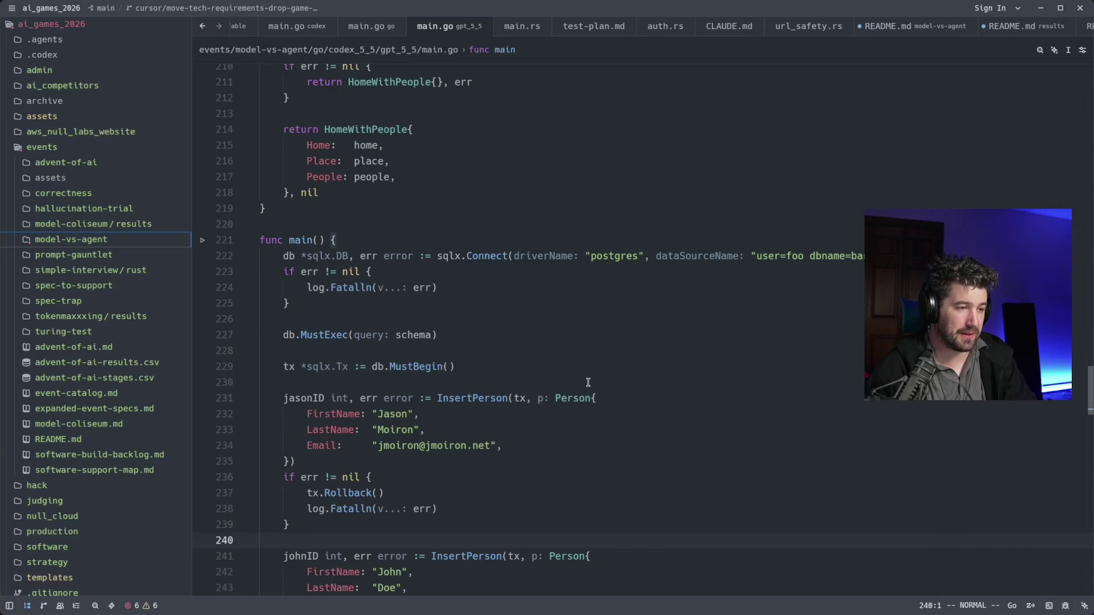
pyautogui.hotkey('alt', 'Tab')
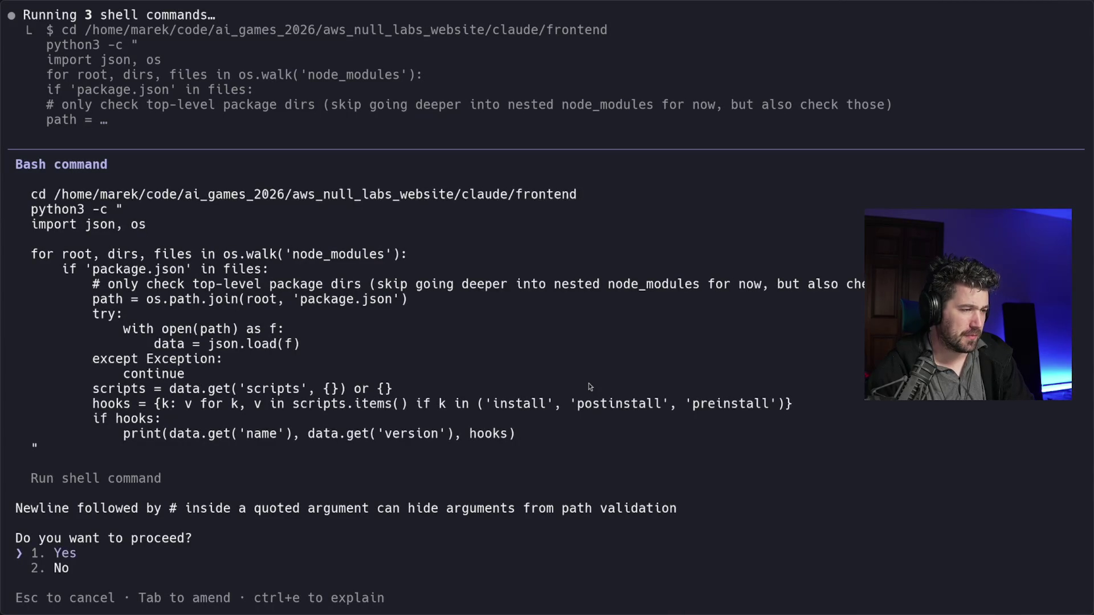
# Exit the Codex session, jump to ~/code and move into the ai-games folder, listing its contents
pyautogui.hotkey('alt', 'Tab')
pyautogui.write('/exit')
pyautogui.press('Return')
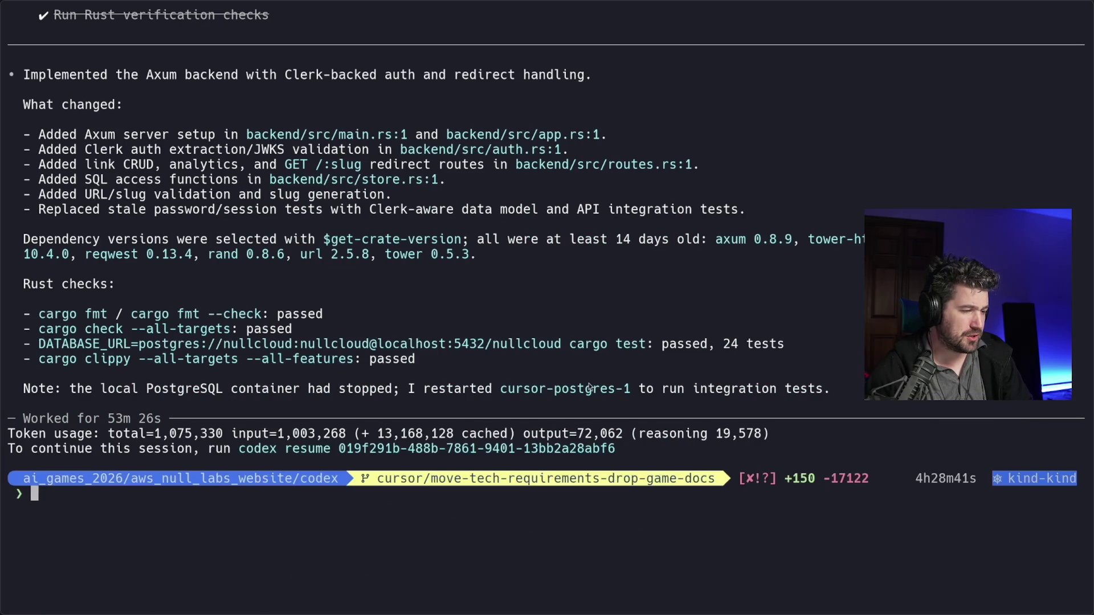
pyautogui.write('j code')
pyautogui.press('Return')
pyautogui.write('ls')
pyautogui.press('Return')
pyautogui.write('cd as')
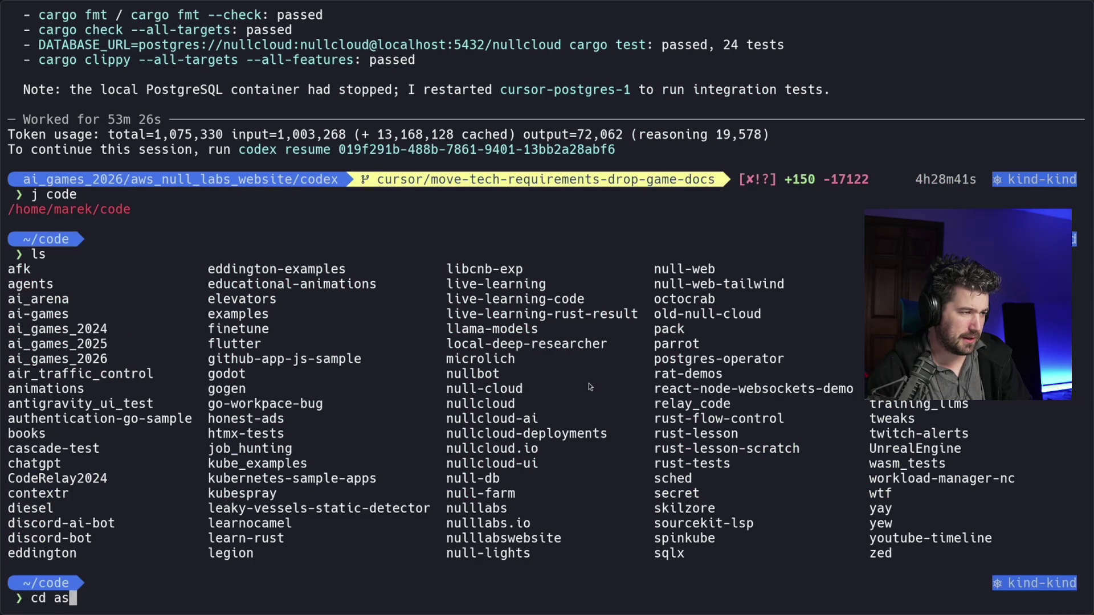
pyautogui.write('-g')
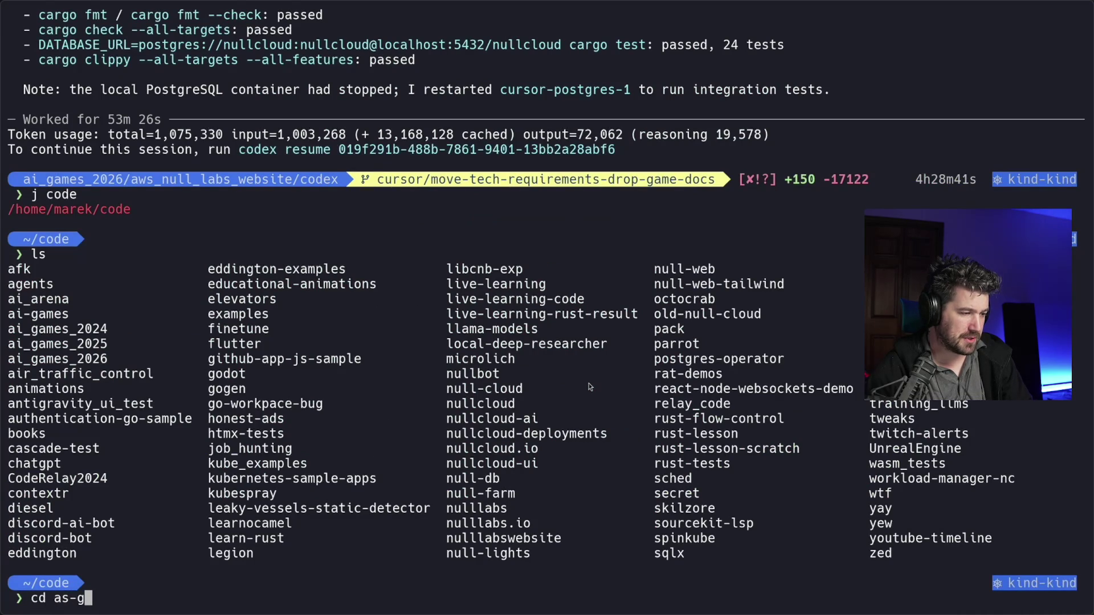
pyautogui.press('BackSpace')
pyautogui.press('BackSpace')
pyautogui.press('BackSpace')
pyautogui.write('i-games')
pyautogui.press('Return')
pyautogui.write('ls')
pyautogui.press('Return')
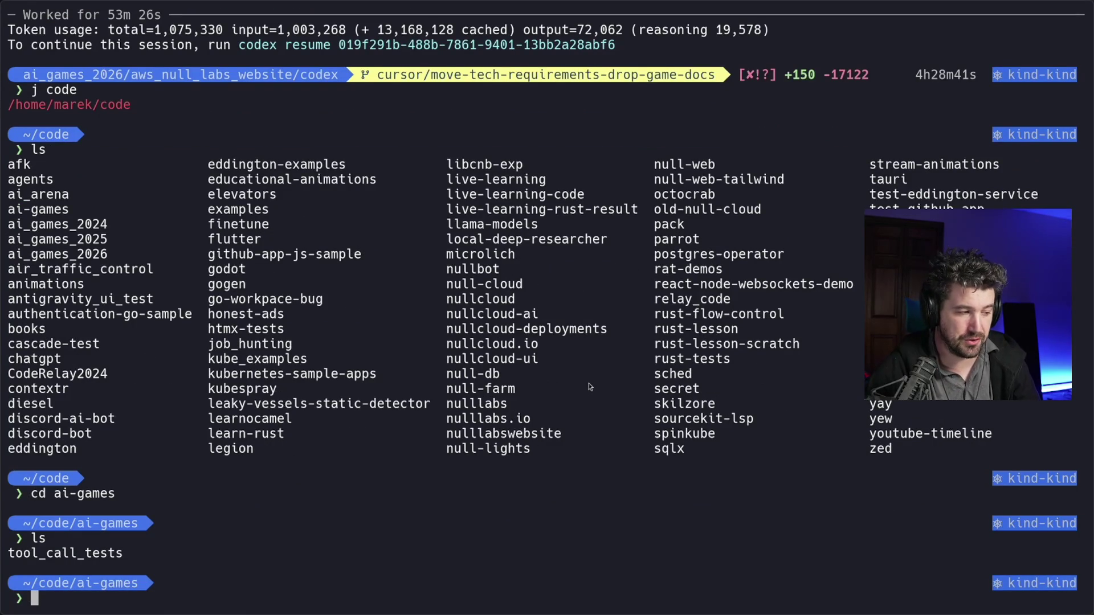
pyautogui.write('vim')
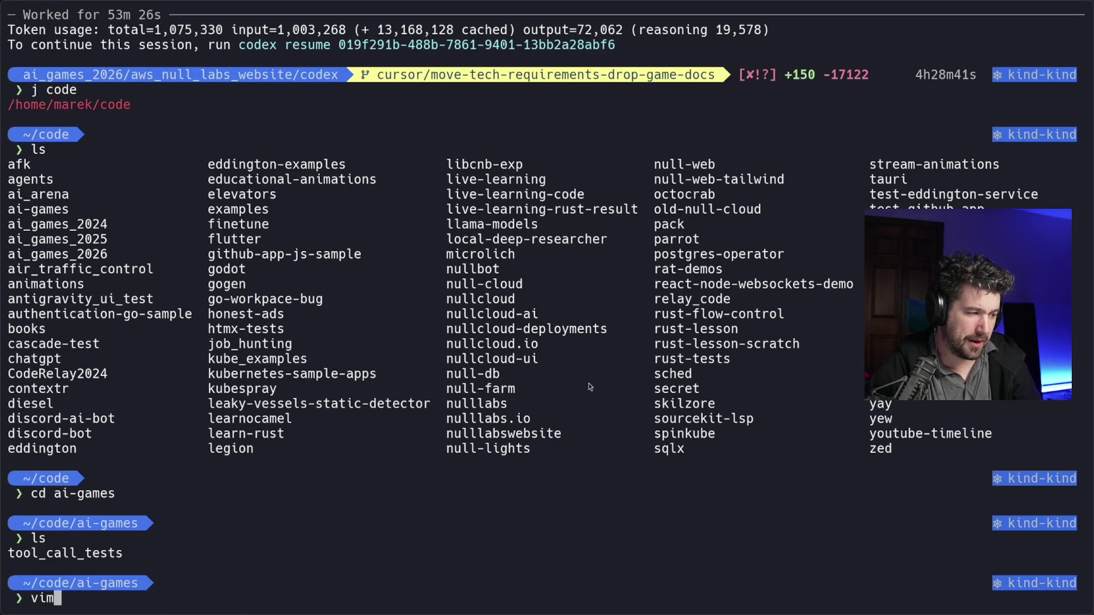
# Launch Neovim on the ai-games folder and bring up the project file finder
pyautogui.press('Return')
pyautogui.press('space')
pyautogui.press('f')
pyautogui.press('f')
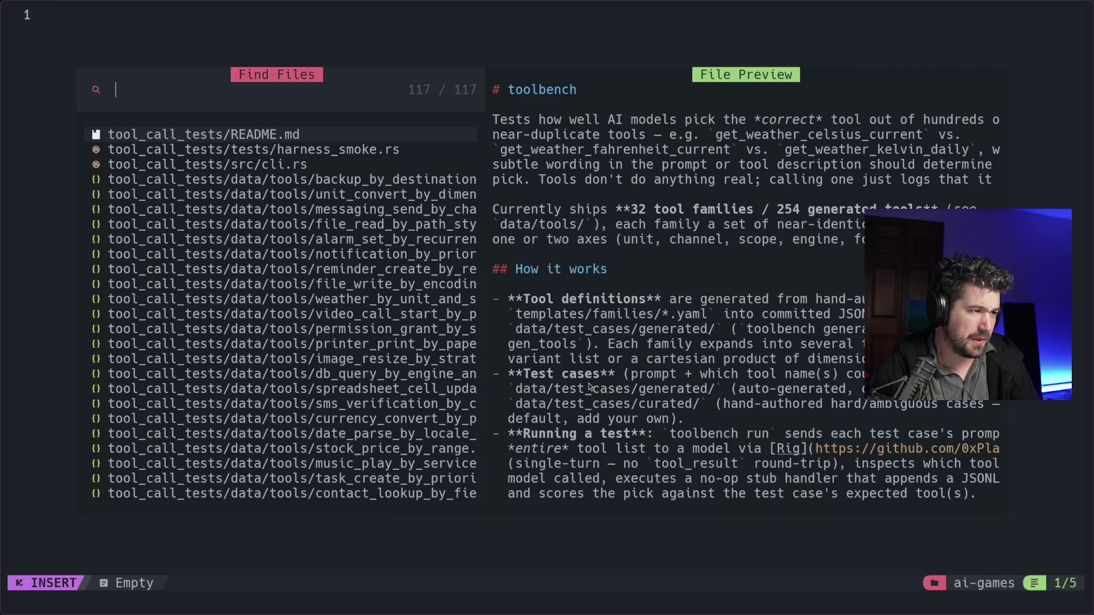
# Preview the weather and light tool definitions in the finder, then open src/main.rs and move down to run_generate
pyautogui.press('Down')
pyautogui.press('Down')
pyautogui.press('Down')
pyautogui.press('Down')
pyautogui.press('Down')
pyautogui.press('Down')
pyautogui.press('Down')
pyautogui.press('Down')
pyautogui.press('Down')
pyautogui.press('Down')
pyautogui.press('Down')
pyautogui.press('Down')
pyautogui.press('Down')
pyautogui.press('Down')
pyautogui.press('Down')
pyautogui.press('Down')
pyautogui.press('Down')
pyautogui.press('Down')
pyautogui.press('Down')
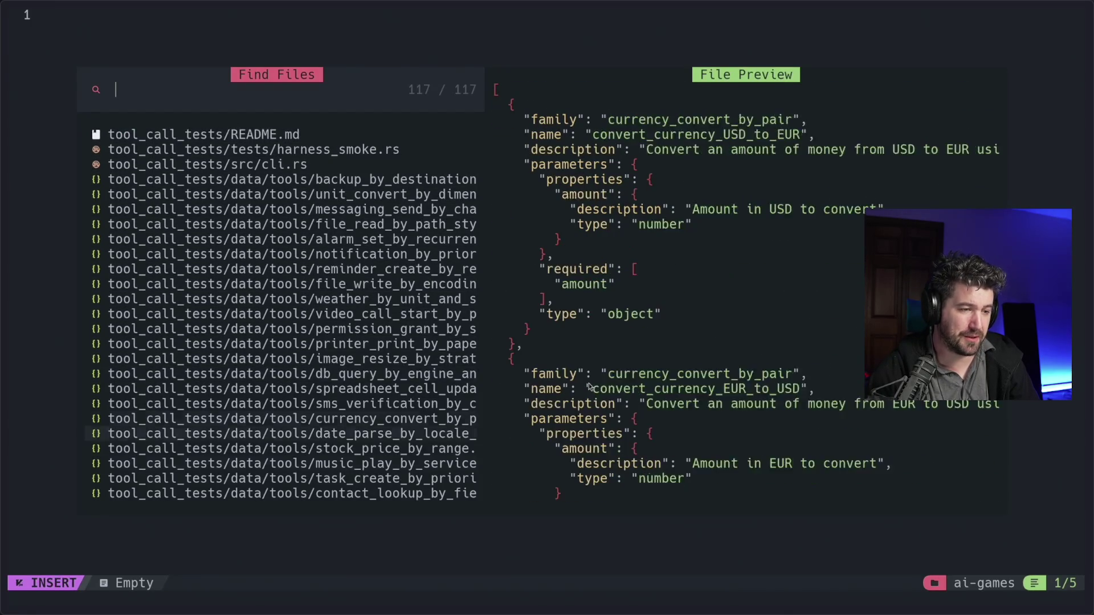
pyautogui.press('Down')
pyautogui.press('Down')
pyautogui.press('Down')
pyautogui.press('Down')
pyautogui.press('Down')
pyautogui.press('Down')
pyautogui.press('Down')
pyautogui.press('Down')
pyautogui.press('Up')
pyautogui.press('Up')
pyautogui.press('Up')
pyautogui.press('Up')
pyautogui.press('Return')
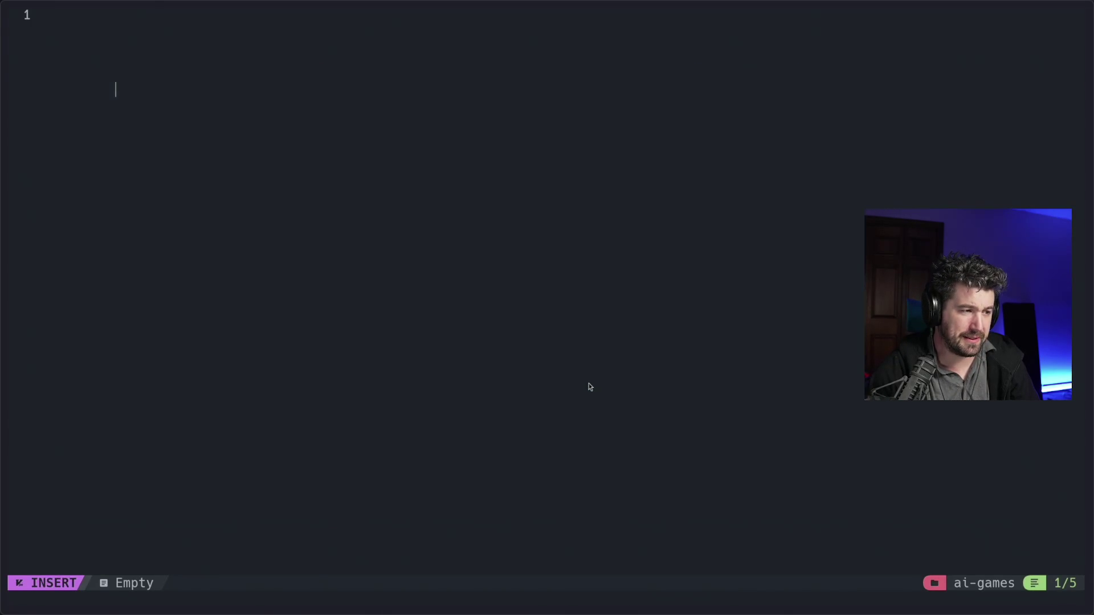
pyautogui.press('j')
pyautogui.press('j')
pyautogui.press('j')
pyautogui.press('j')
pyautogui.press('j')
pyautogui.press('j')
pyautogui.press('j')
pyautogui.press('j')
pyautogui.press('j')
pyautogui.press('j')
pyautogui.press('j')
pyautogui.press('j')
pyautogui.press('j')
pyautogui.press('j')
pyautogui.press('j')
pyautogui.press('j')
pyautogui.press('j')
pyautogui.press('j')
pyautogui.press('j')
pyautogui.press('j')
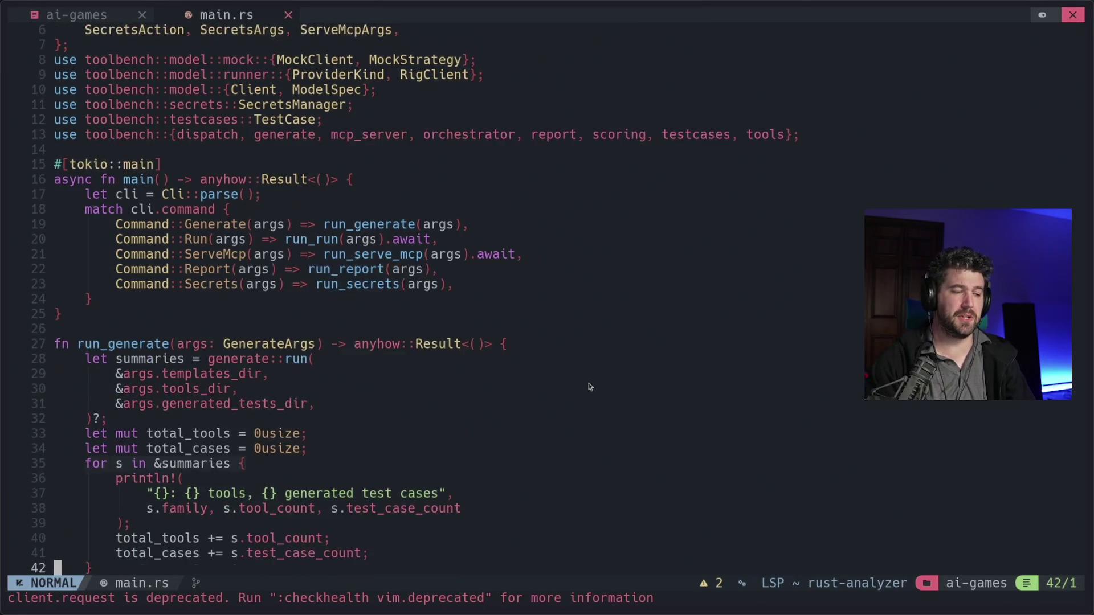
pyautogui.press('j')
pyautogui.press('j')
pyautogui.press('j')
pyautogui.press('j')
pyautogui.press('j')
pyautogui.press('j')
pyautogui.press('j')
pyautogui.press('j')
pyautogui.press('j')
pyautogui.press('j')
pyautogui.press('j')
pyautogui.press('j')
pyautogui.press('j')
pyautogui.press('j')
pyautogui.press('j')
pyautogui.press('j')
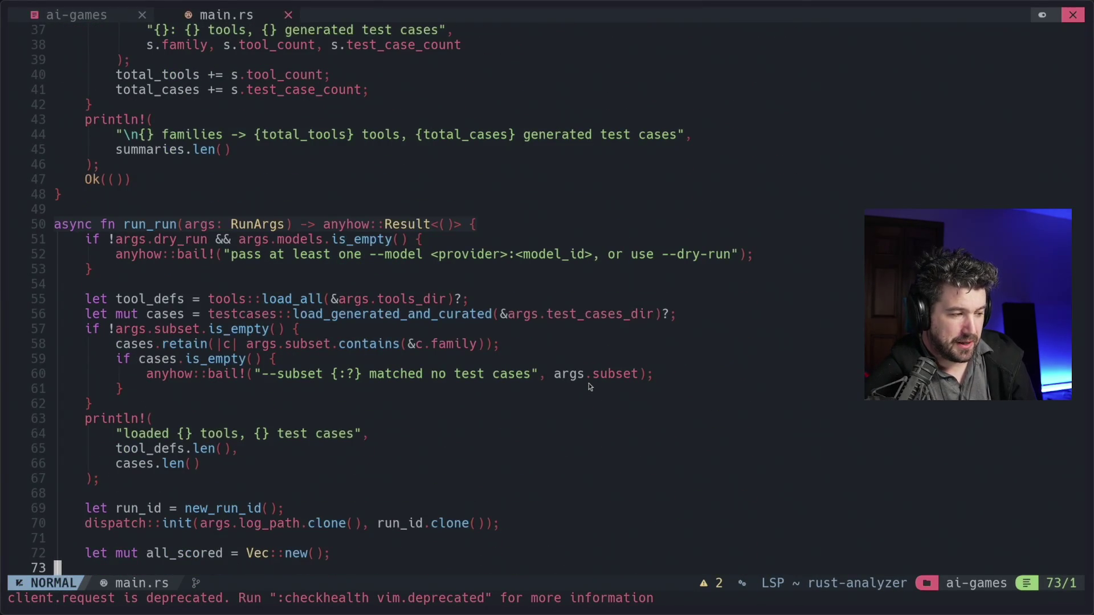
# Scroll down through run_run to the per-model loop, then quit Neovim with :q back to the shell
pyautogui.press('j')
pyautogui.press('j')
pyautogui.press('j')
pyautogui.press('j')
pyautogui.press('j')
pyautogui.press('j')
pyautogui.press('j')
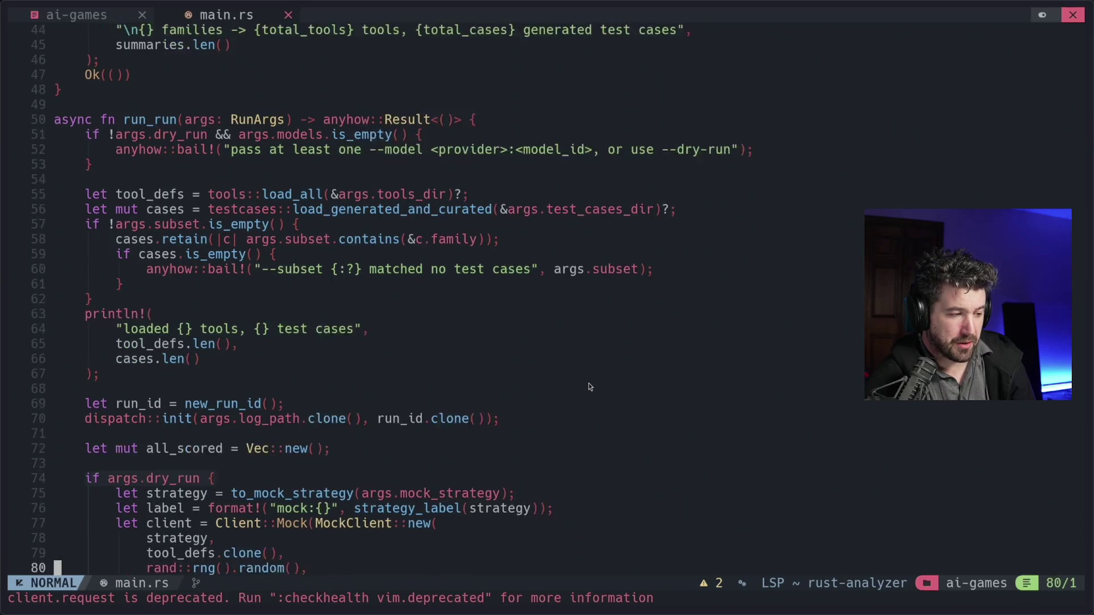
pyautogui.press('j')
pyautogui.press('j')
pyautogui.press('j')
pyautogui.press('j')
pyautogui.press('j')
pyautogui.press('j')
pyautogui.press('j')
pyautogui.press('j')
pyautogui.press('j')
pyautogui.press('j')
pyautogui.press('j')
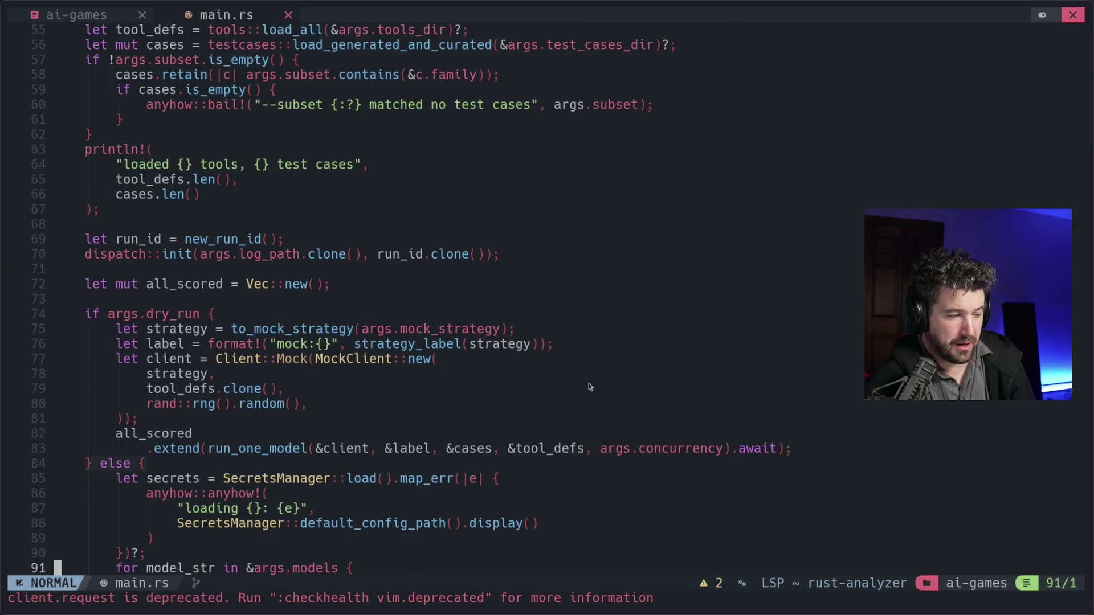
pyautogui.press('j')
pyautogui.press('j')
pyautogui.hotkey('shift', ';')
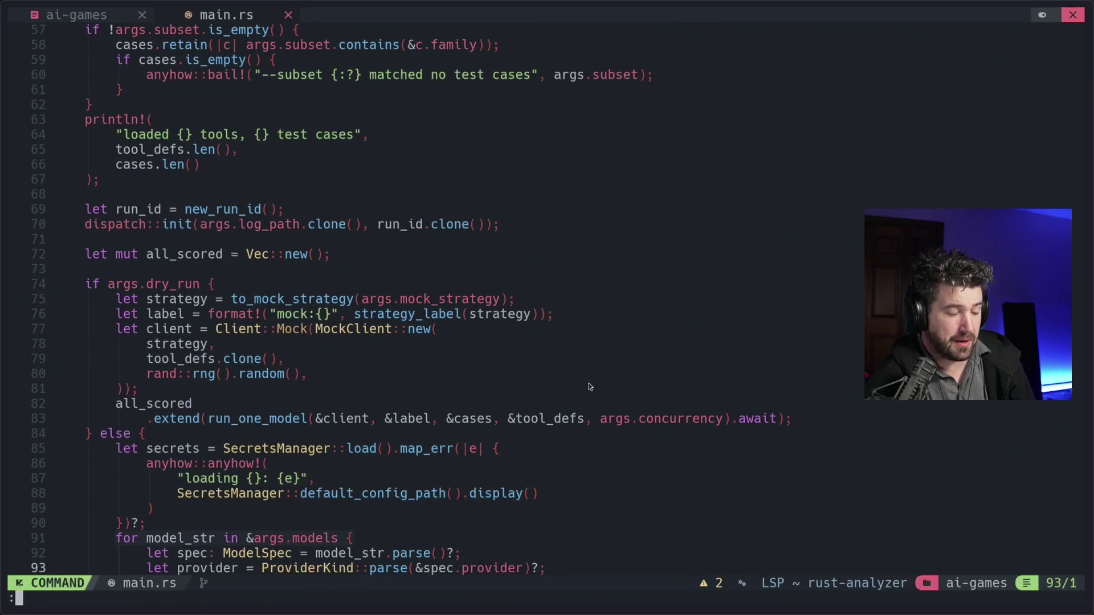
pyautogui.write('q')
pyautogui.press('Return')
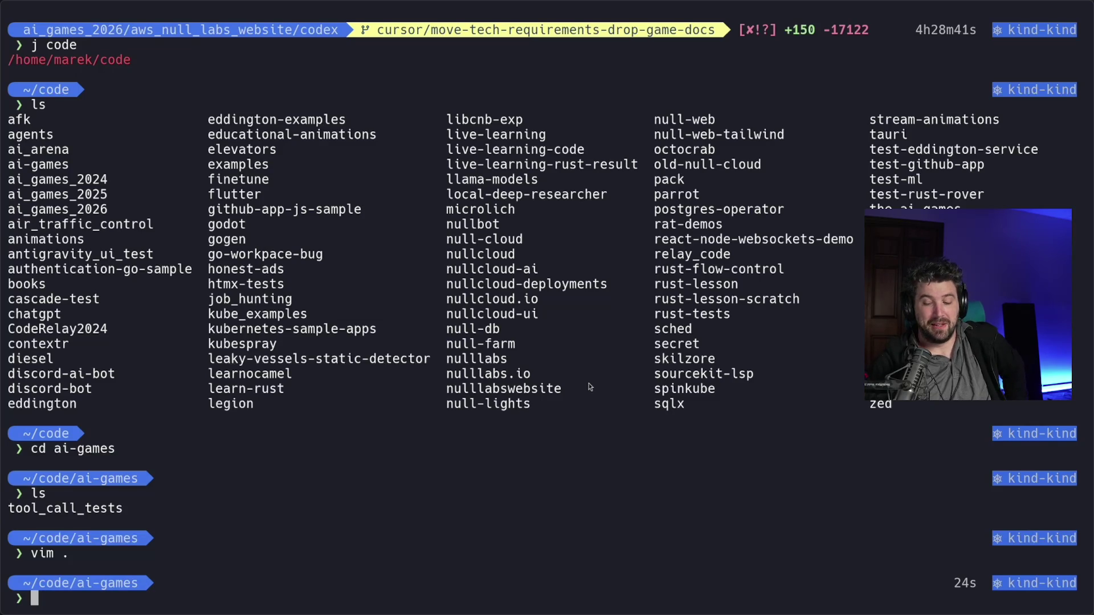
# Select the tool_call_tests folder name in the ls output and switch to the blog post
pyautogui.doubleClick(51, 507)
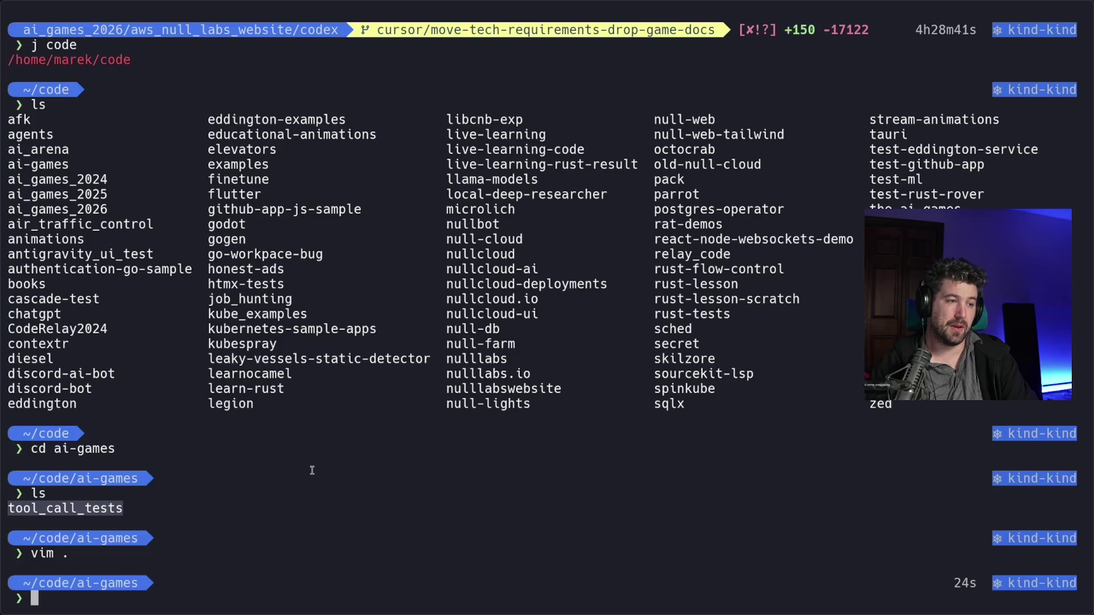
pyautogui.hotkey('alt', 'Tab')
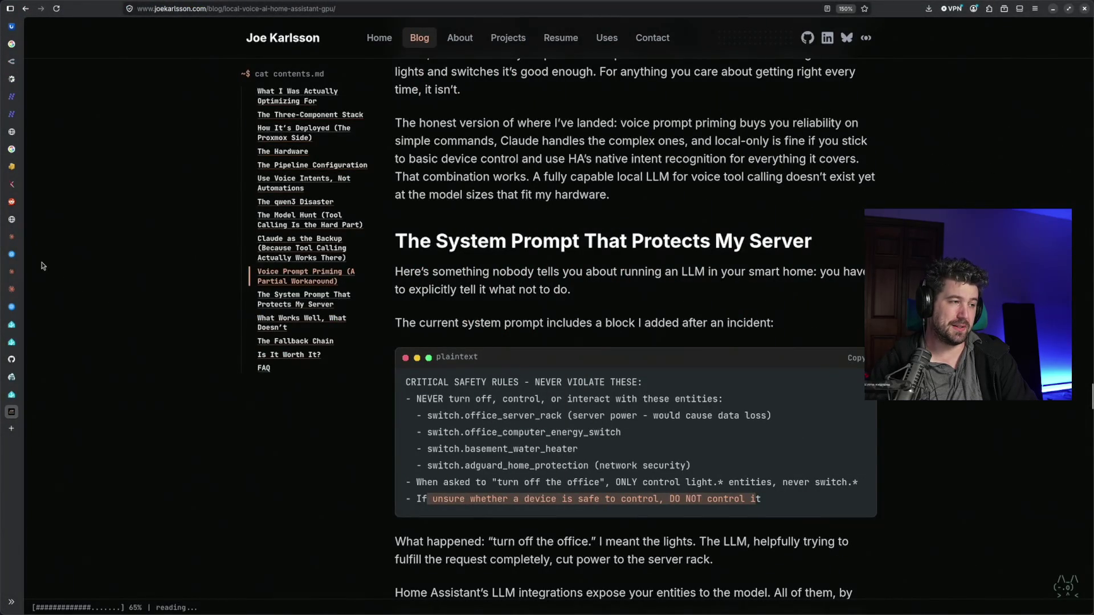
pyautogui.moveTo(48, 255)
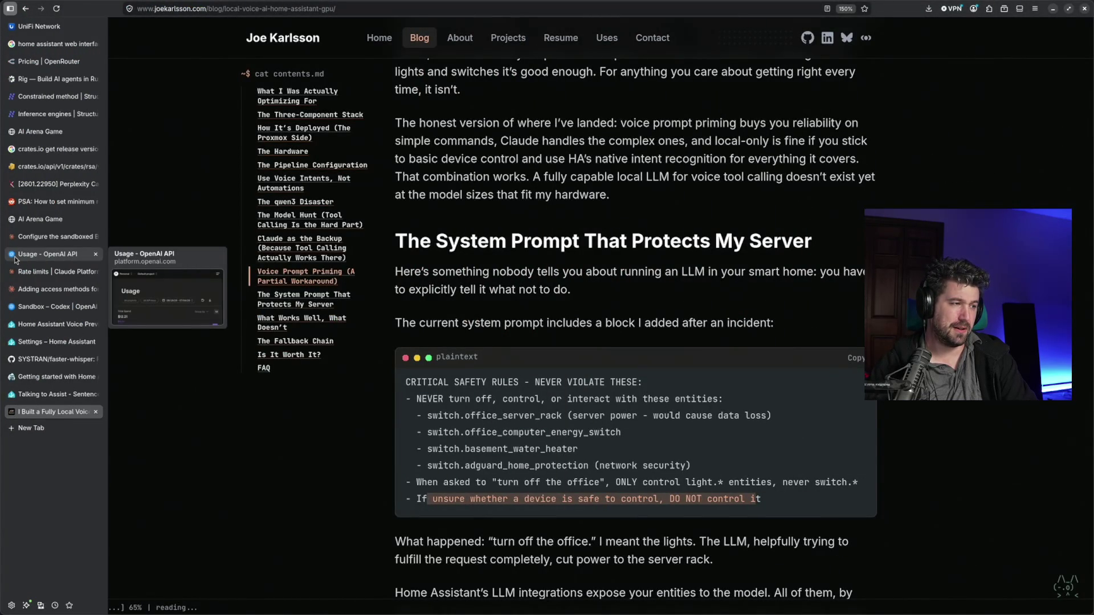
# Review the AI Arena chess match gpt-5.5 vs claude-fable-5 that errored after 31 turns, then return to the terminal
pyautogui.click(25, 219)
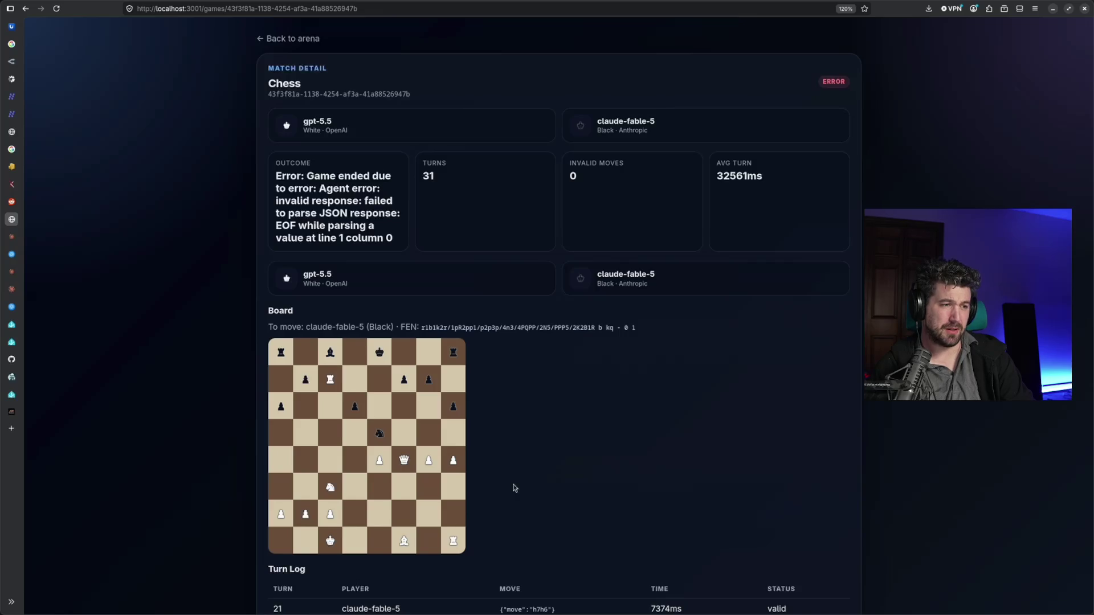
pyautogui.press('super+Tab')
pyautogui.press('super+Tab')
pyautogui.press('super+Tab')
pyautogui.press('super+Tab')
pyautogui.press('super+Tab')
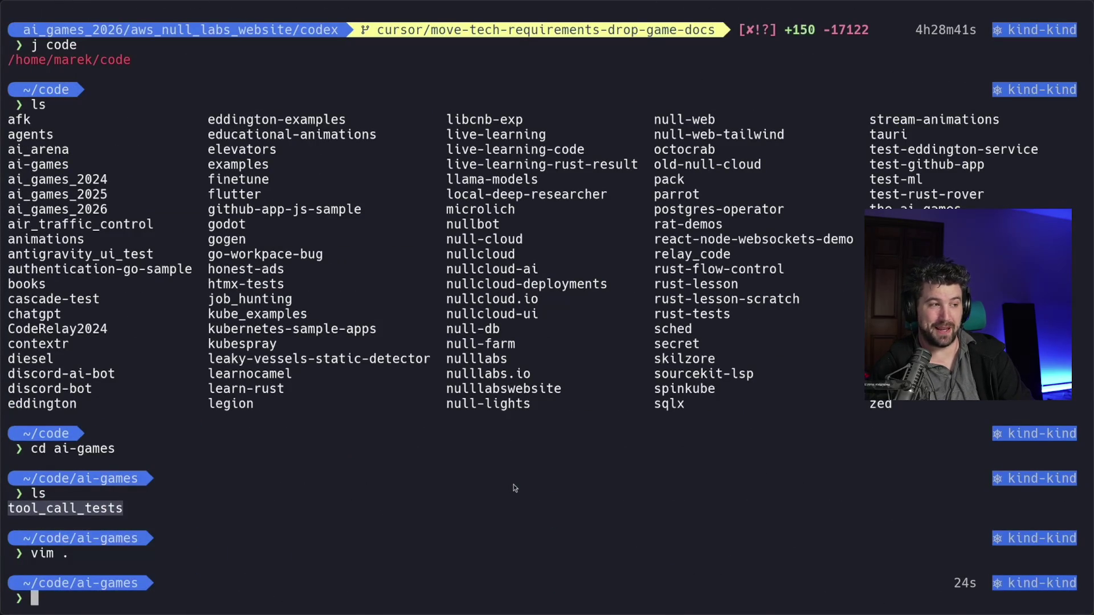
# Bring up the Claude session awaiting approval of the node_modules install-hook scan command
pyautogui.press('super+Tab')
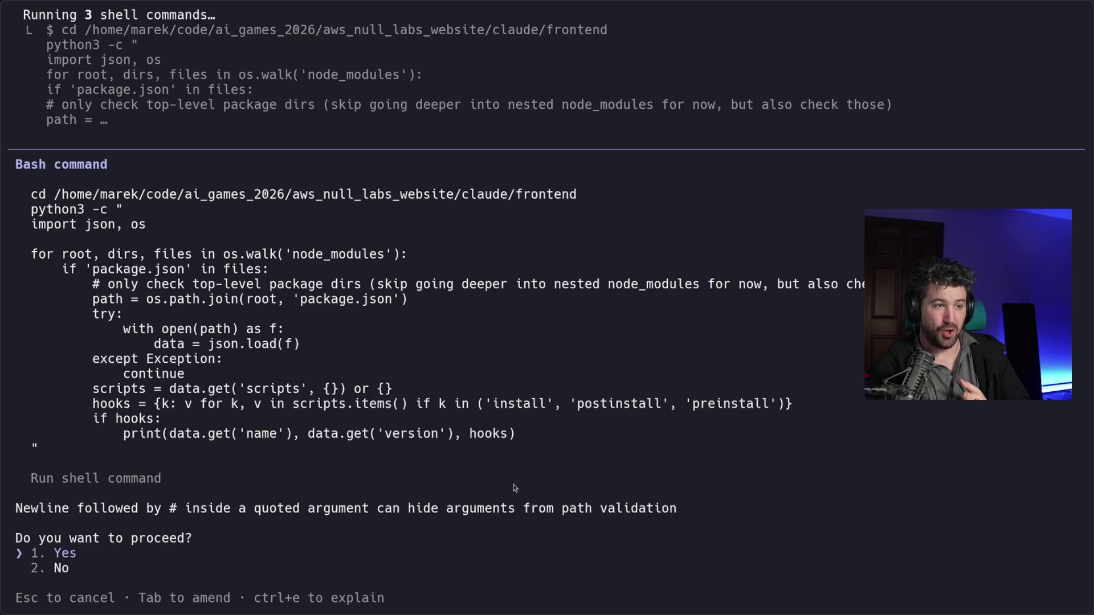
pyautogui.moveTo(569, 523); pyautogui.dragTo(64, 152)
pyautogui.click(63, 153)
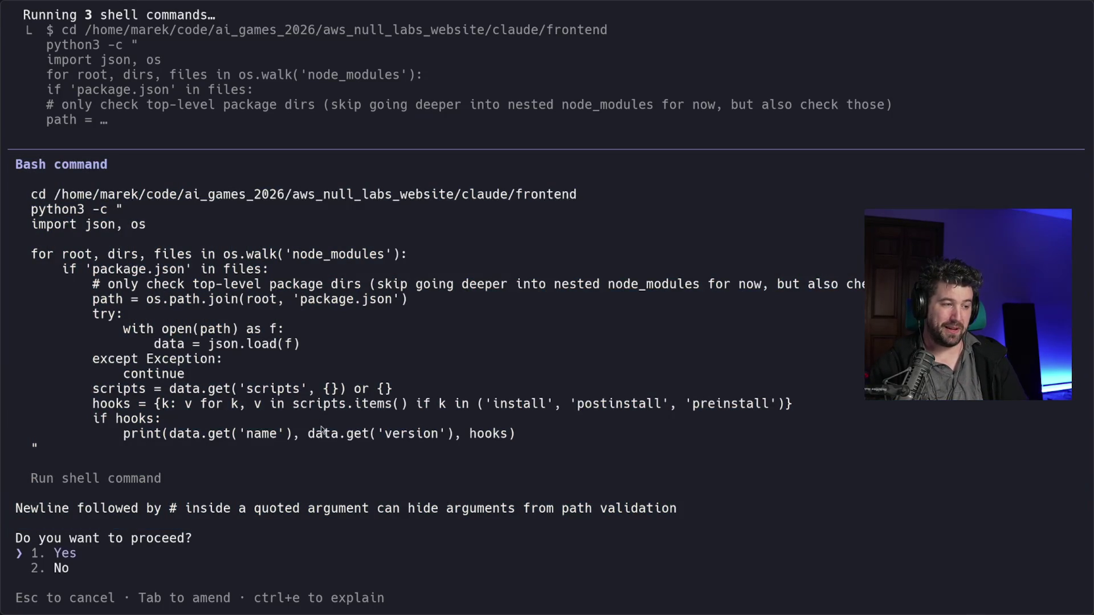
pyautogui.press('super+Left')
pyautogui.press('super+Right')
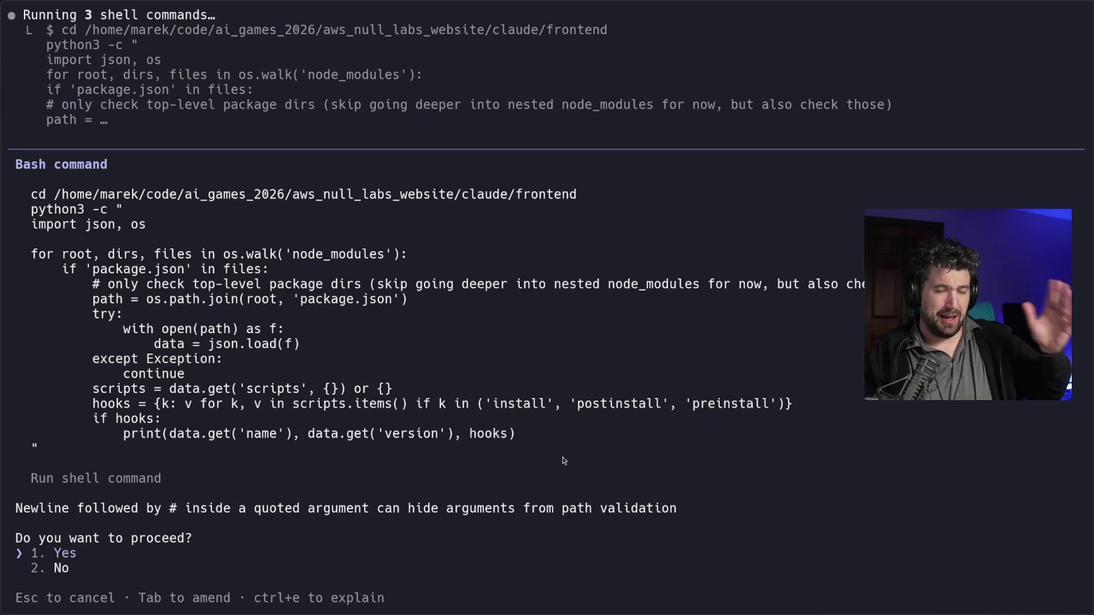
pyautogui.press('Down')
pyautogui.press('Up')
pyautogui.press('Down')
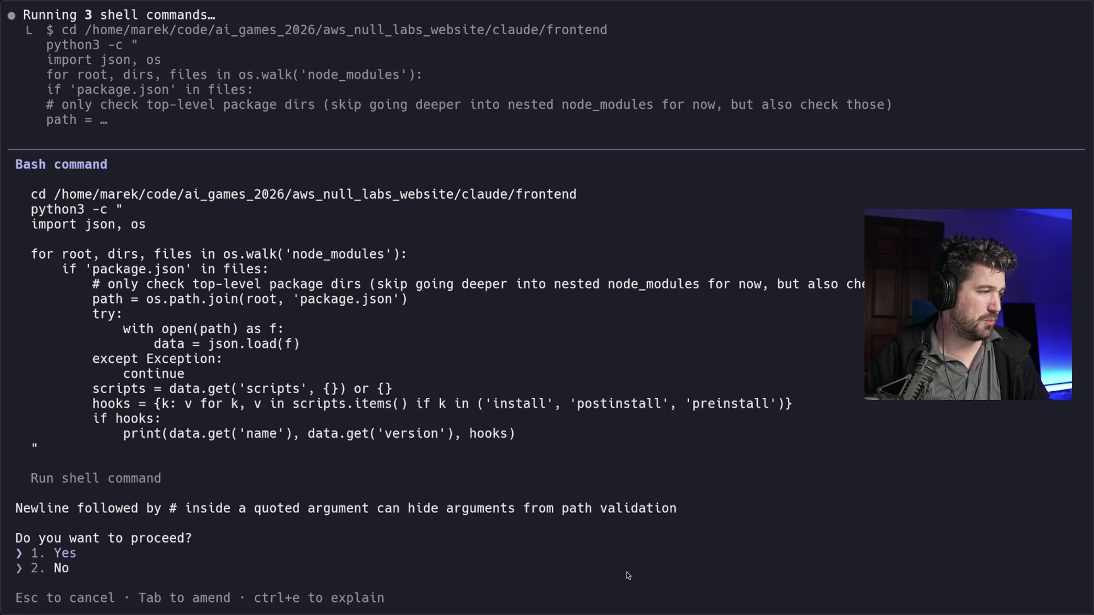
pyautogui.press('Up')
pyautogui.press('Down')
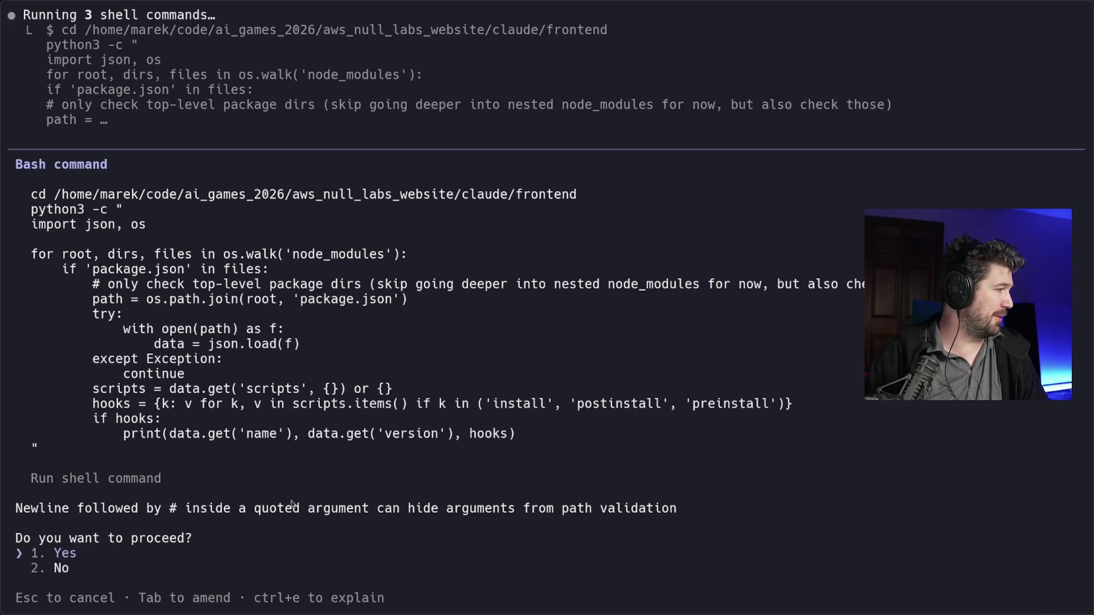
pyautogui.press('Up')
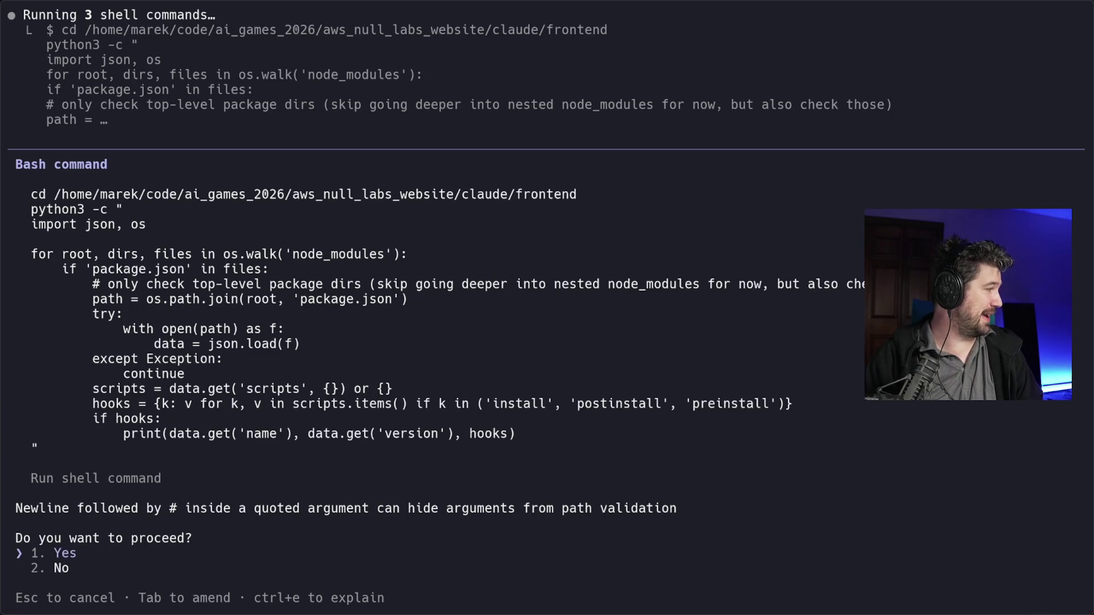